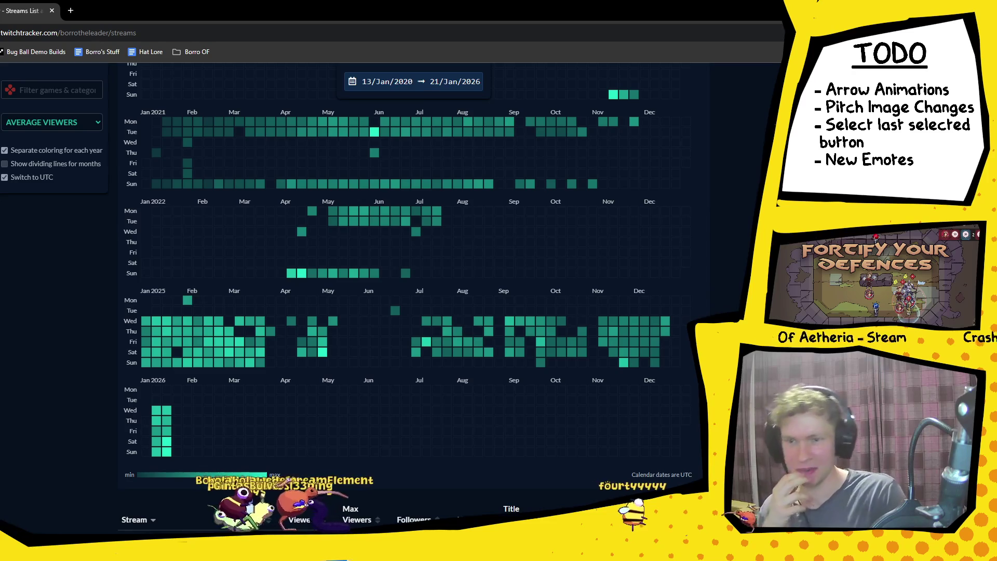
Step: Switch from the TwitchTracker stats page to Unity, then bring the 'buggy the clown' image search forward
key("alt+Tab")
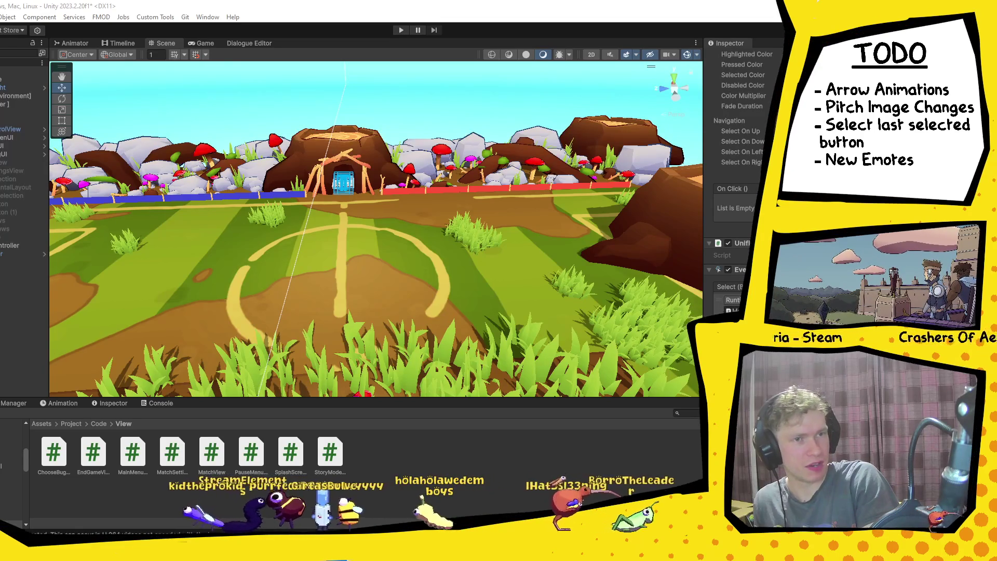
key("alt+Tab")
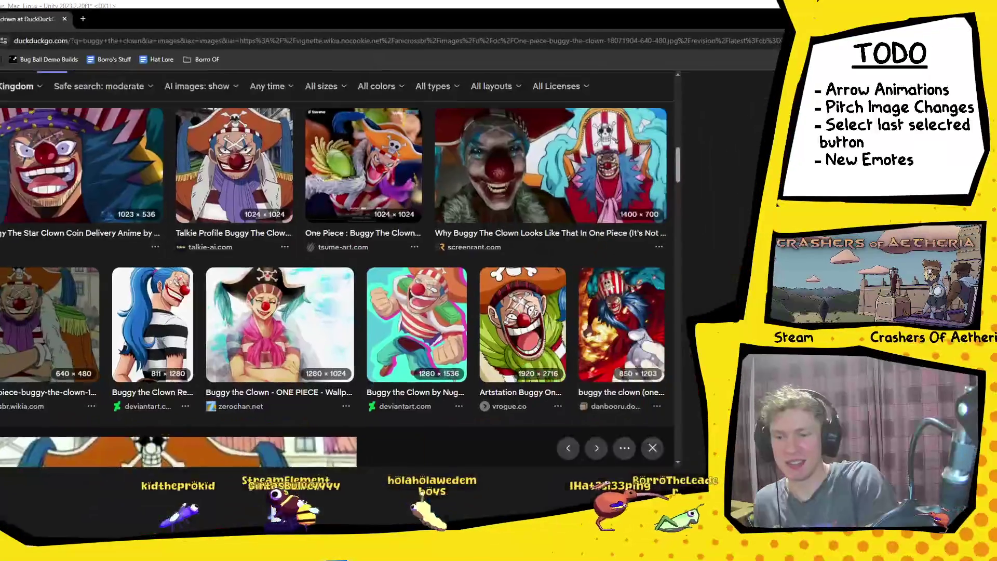
left_click(47, 338)
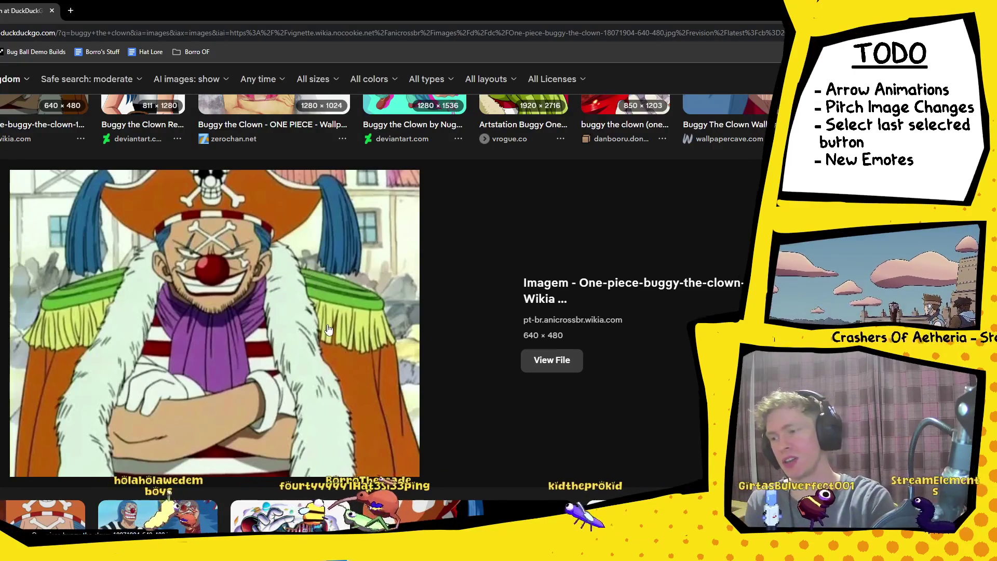
scroll(327, 327, "up", 10)
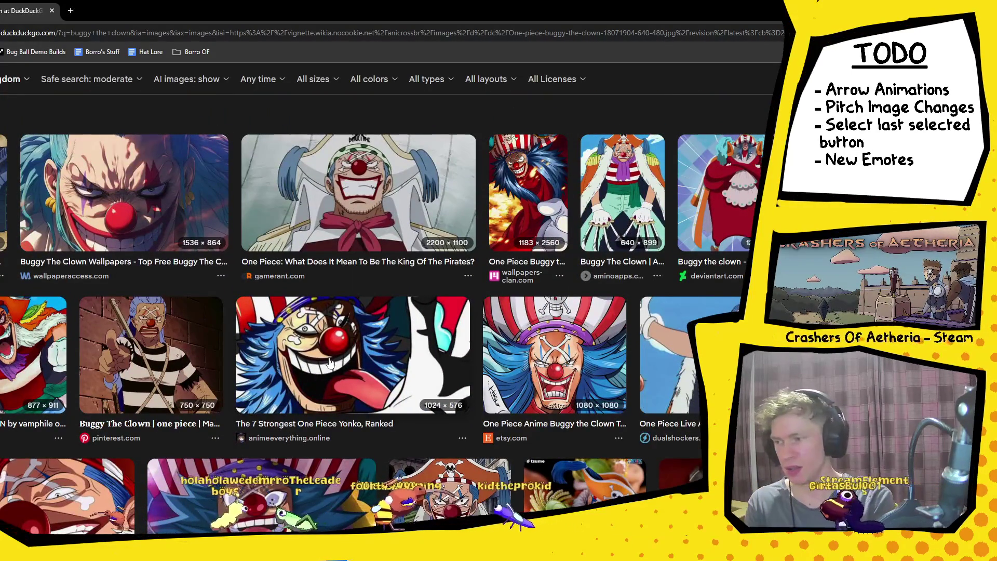
scroll(330, 362, "down", 3)
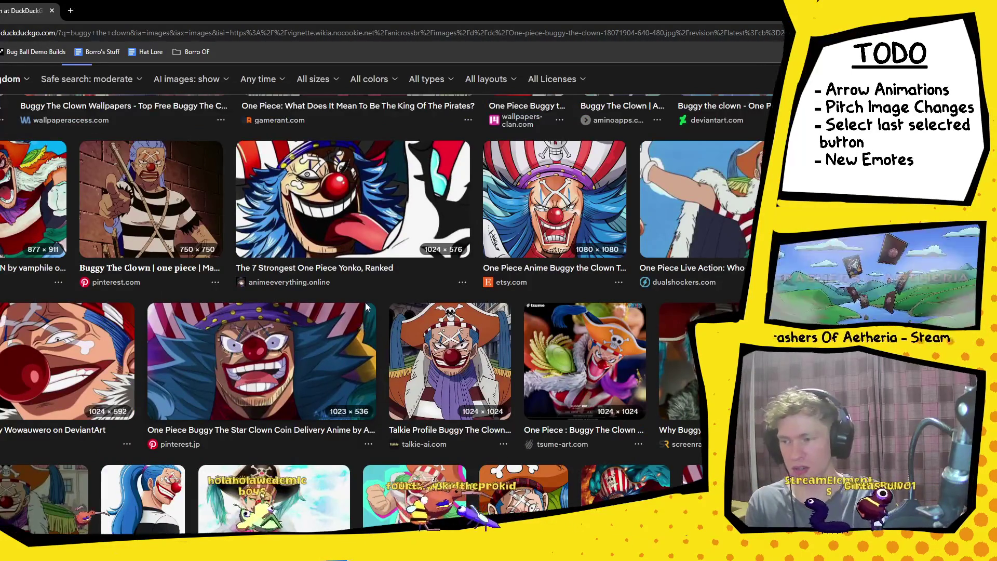
scroll(366, 313, "down", 4)
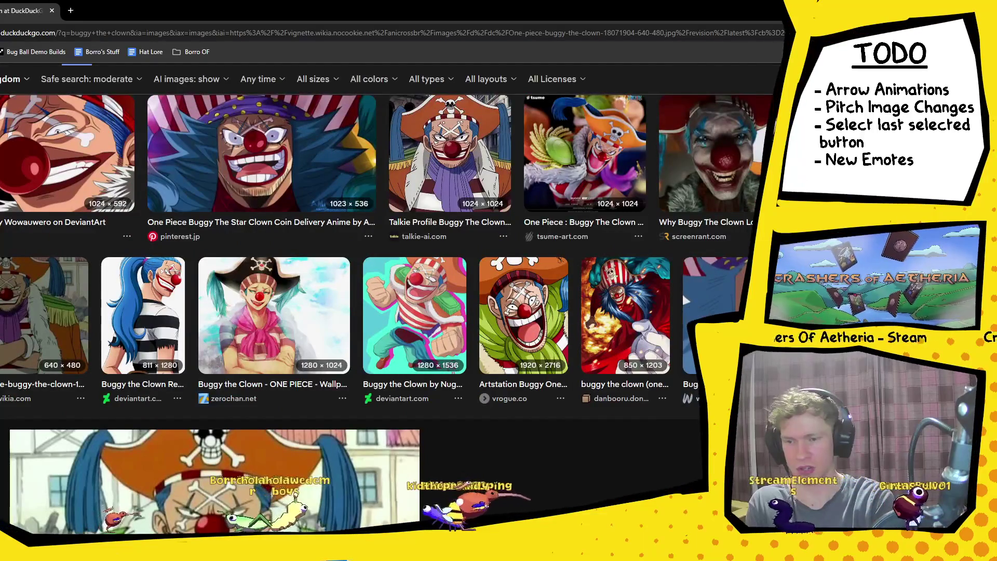
scroll(717, 259, "up", 7)
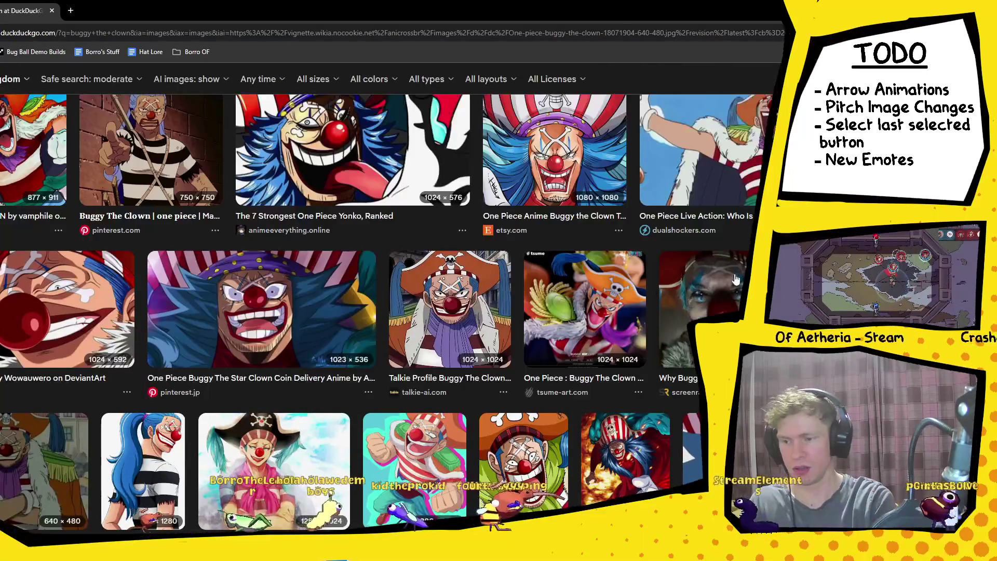
left_click(735, 279)
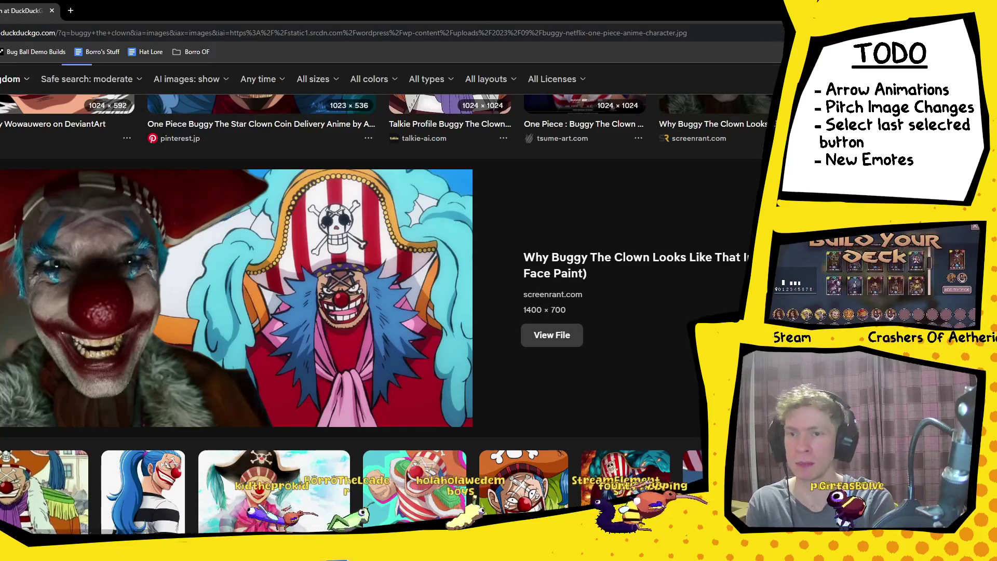
key("alt+Tab")
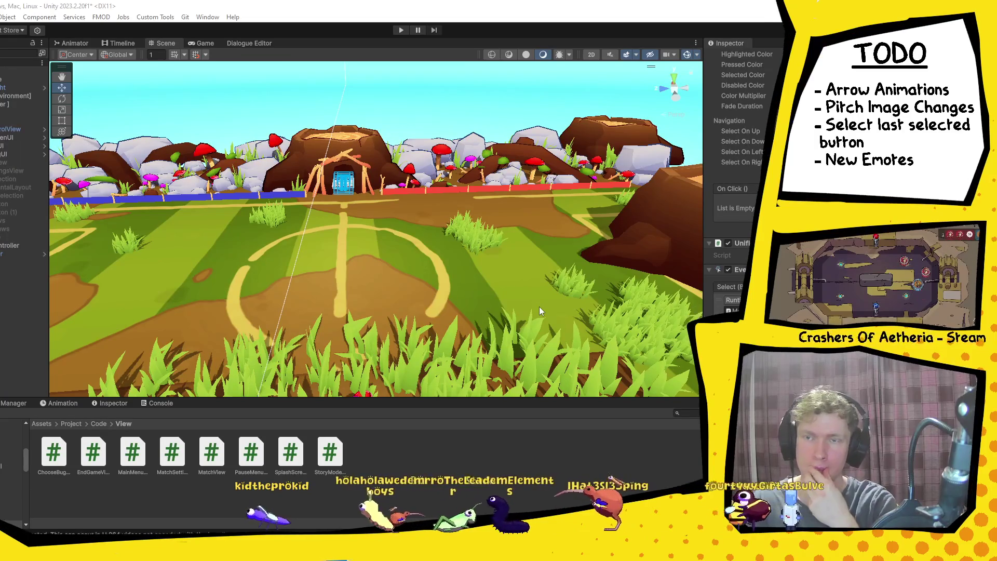
Step: Expand the layout group and inspect Button, Button (1) and Button (2) in the Inspector
left_click(15, 198)
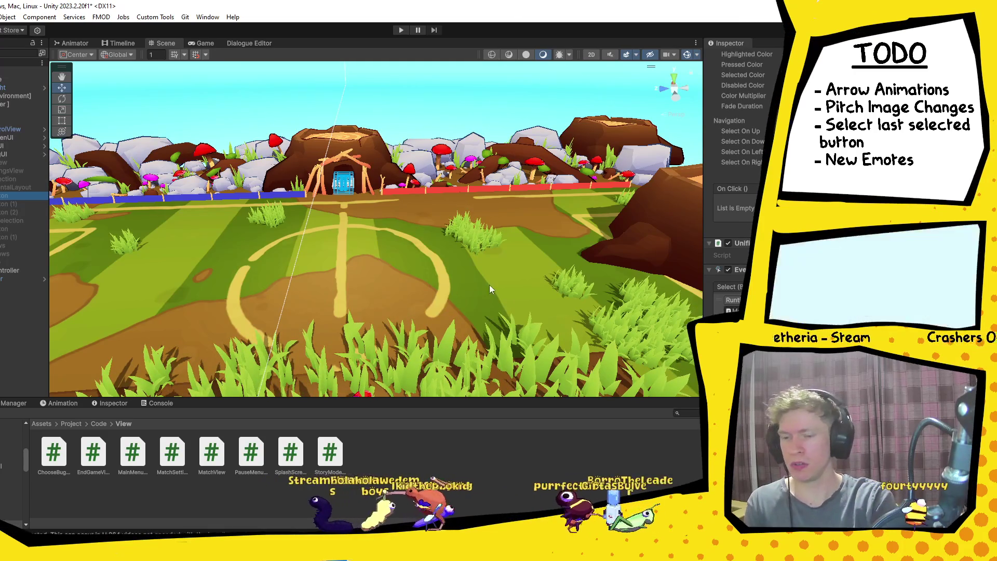
left_click(5, 229)
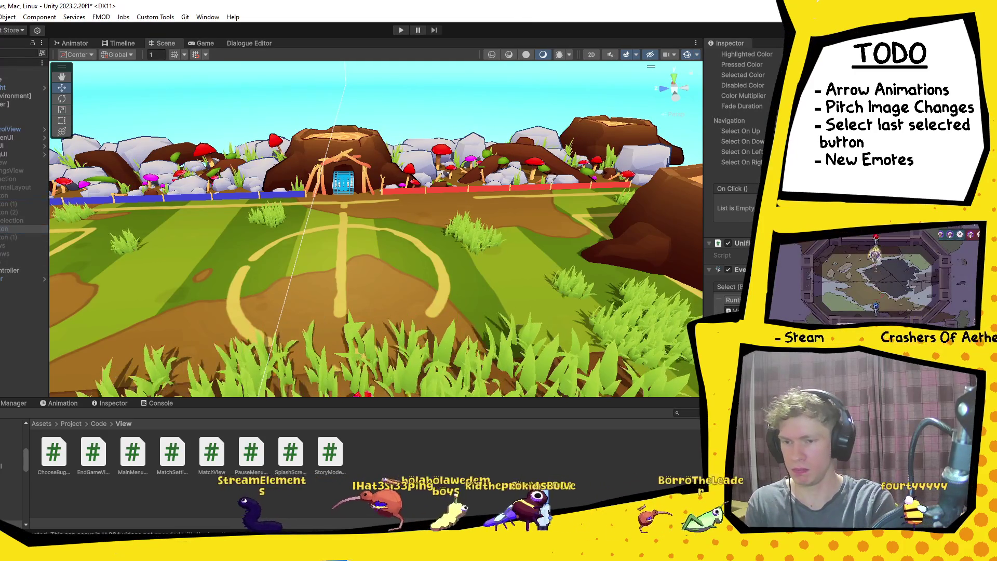
left_click(10, 204)
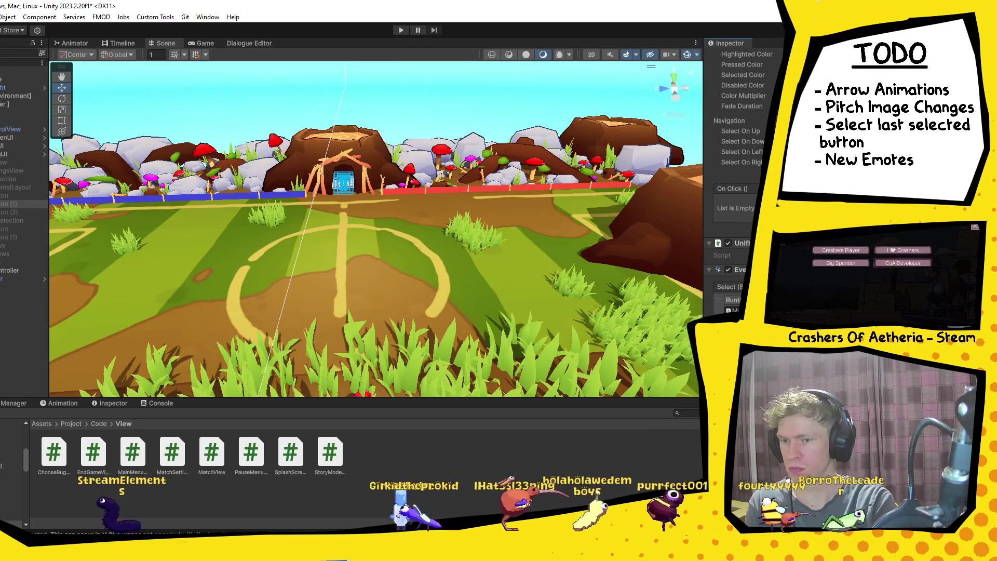
left_click(10, 212)
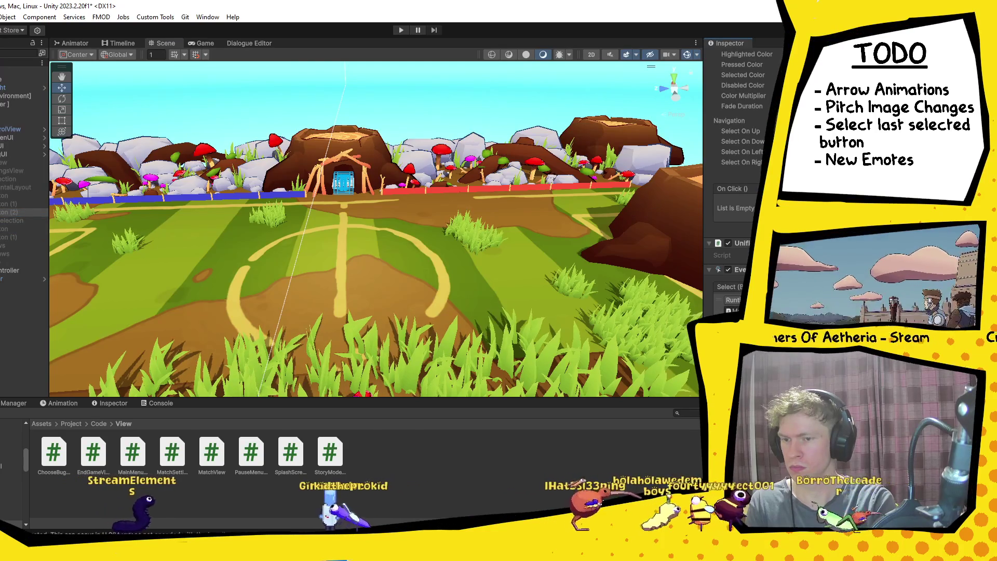
left_click(6, 229)
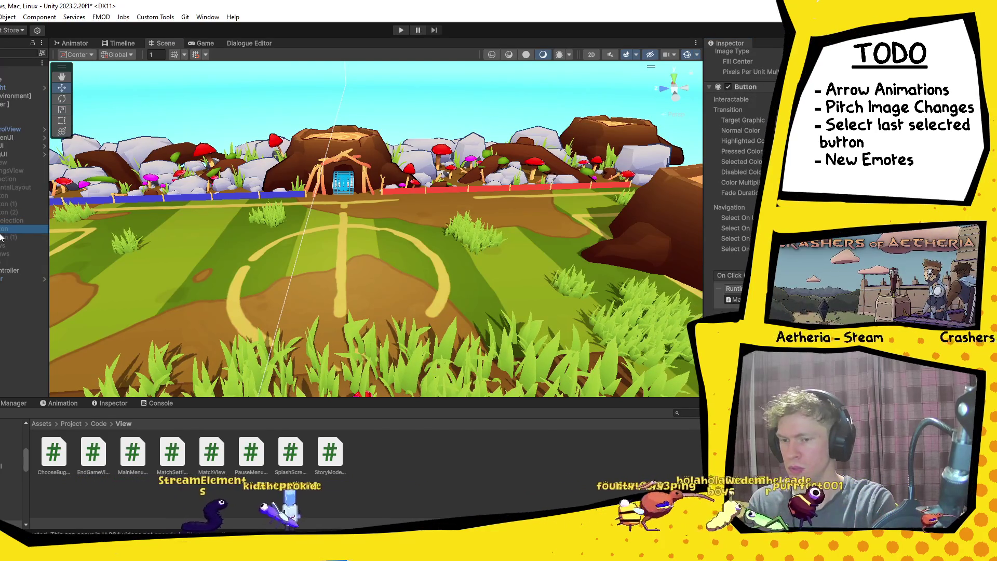
left_click(4, 237)
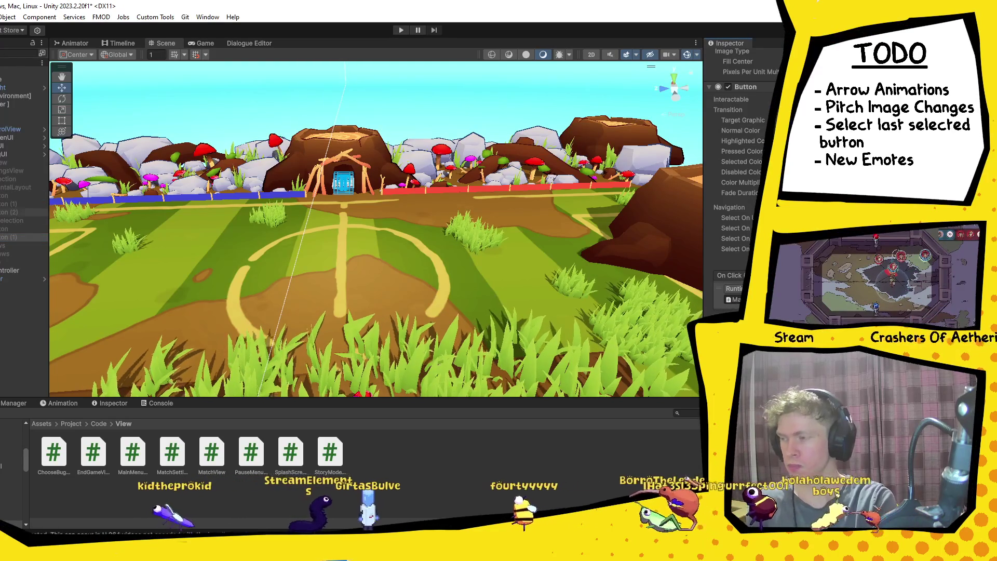
Step: Save the scene, then collapse the layout group, selection group and parent view branches
key("ctrl+s")
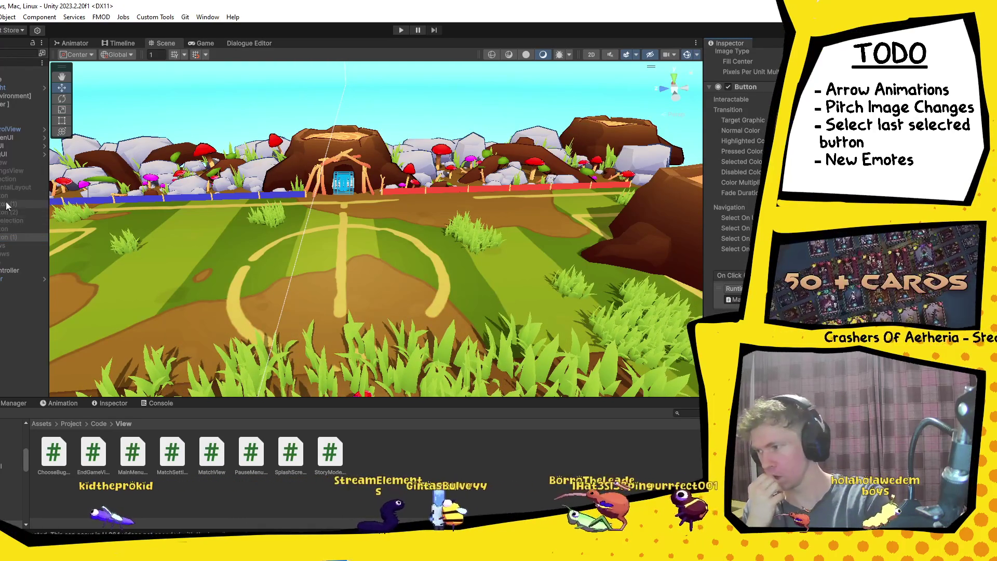
left_click(21, 212)
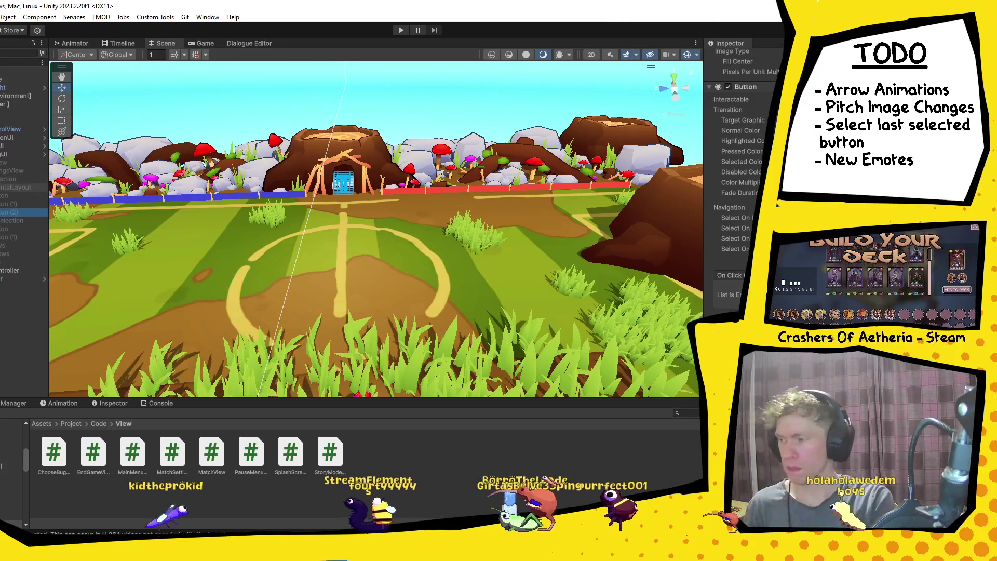
left_click(1, 187)
left_click(1, 178)
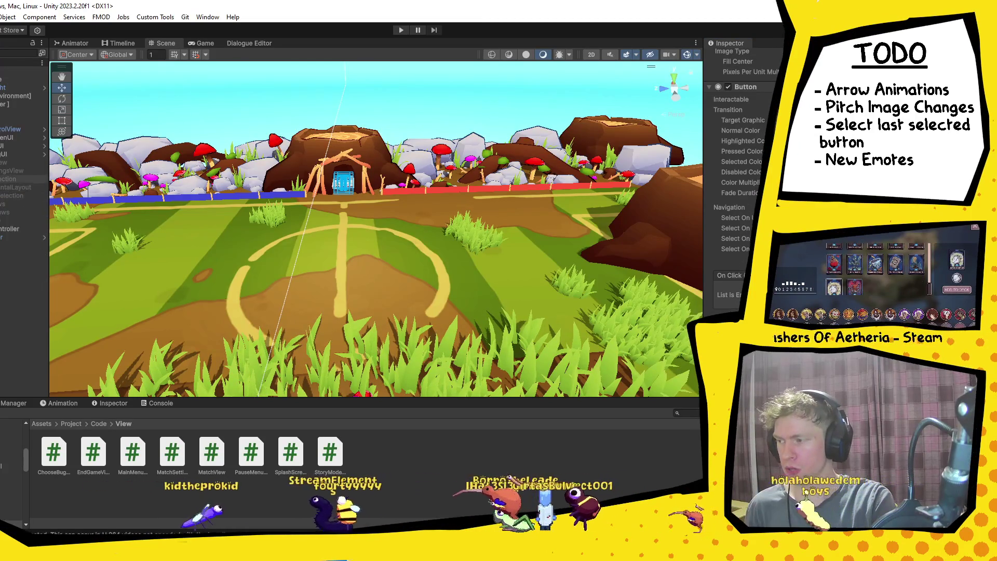
left_click(1, 170)
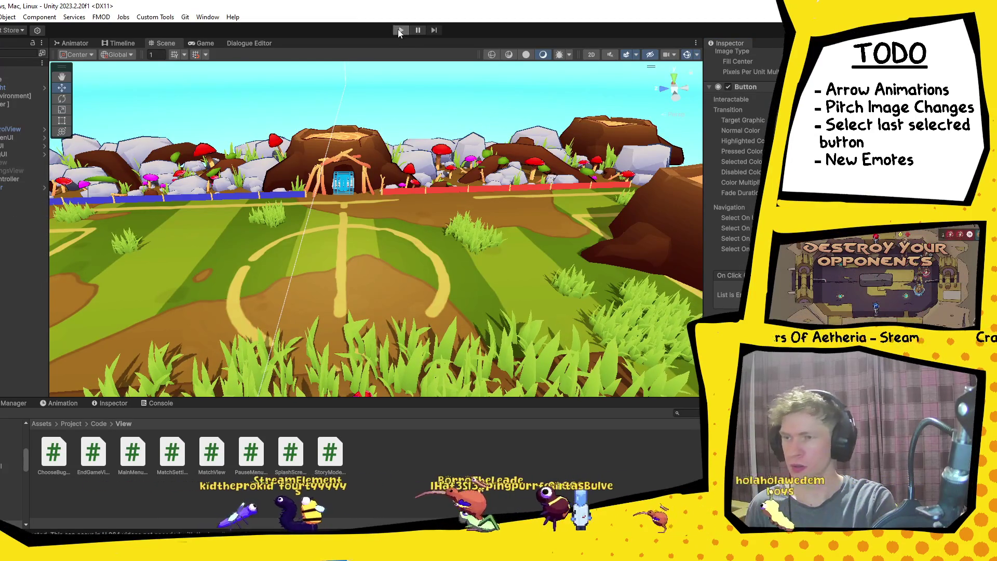
Step: Play the game, choose VS to reach the team and pitch selection screen, then stop
left_click(398, 30)
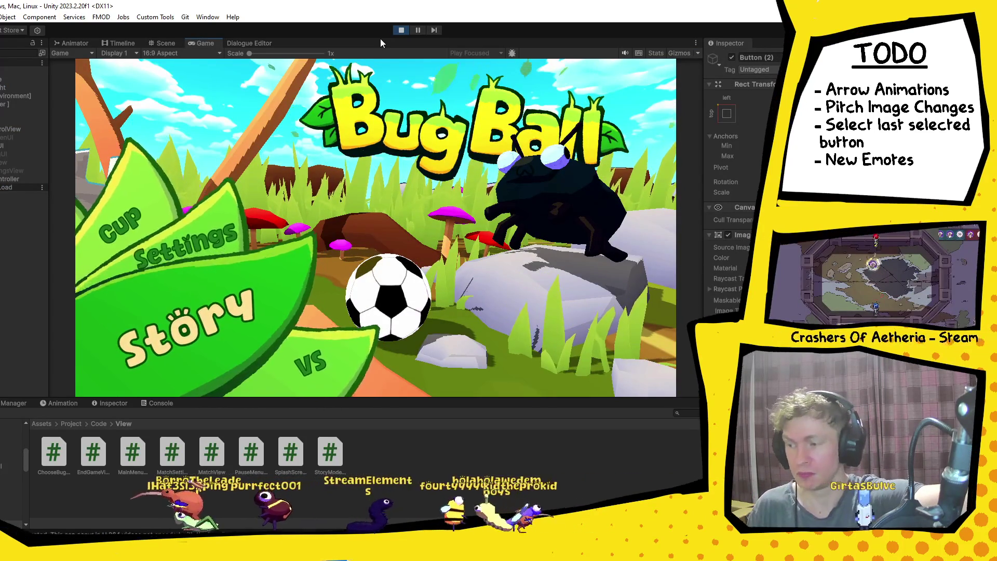
key("Down")
key("Return")
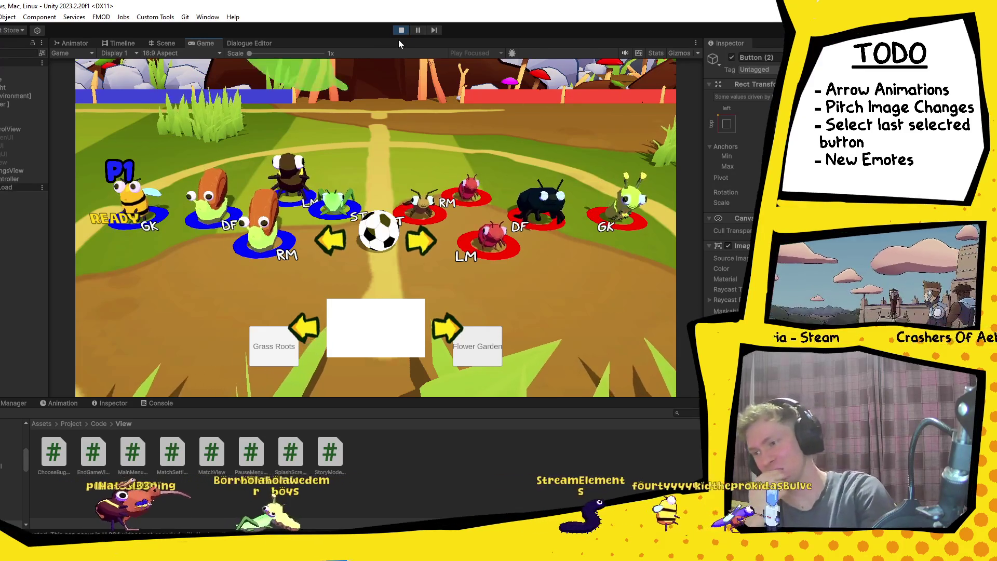
left_click(400, 30)
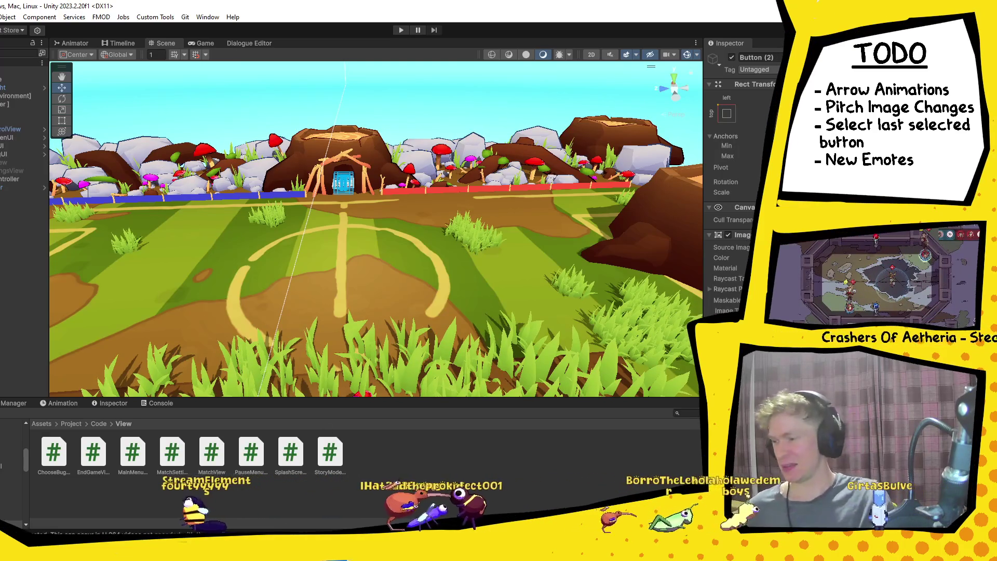
Step: Expand the Hierarchy down to the pitch selection group to reveal its arrow buttons
scroll(737, 207, "down", 10)
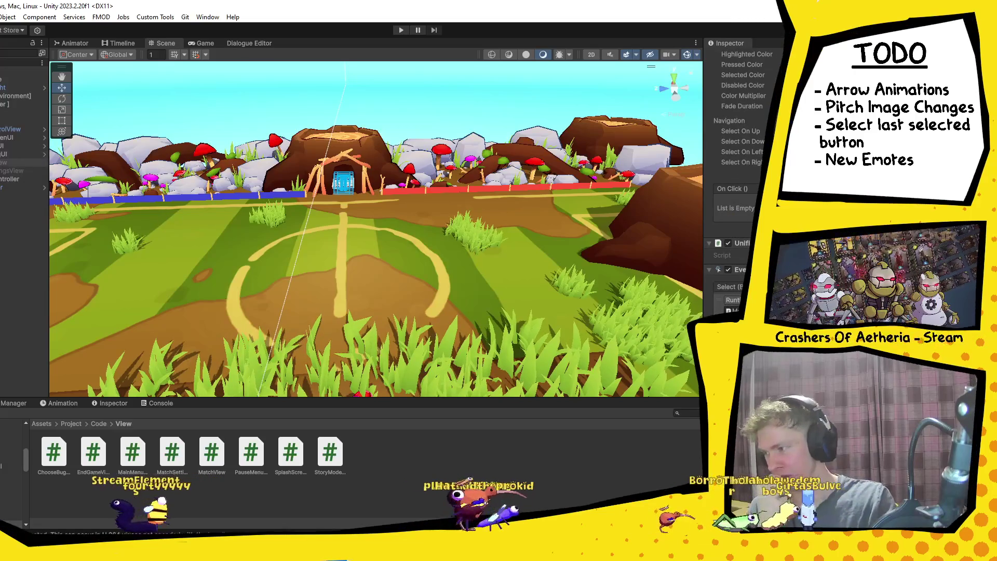
key("Right")
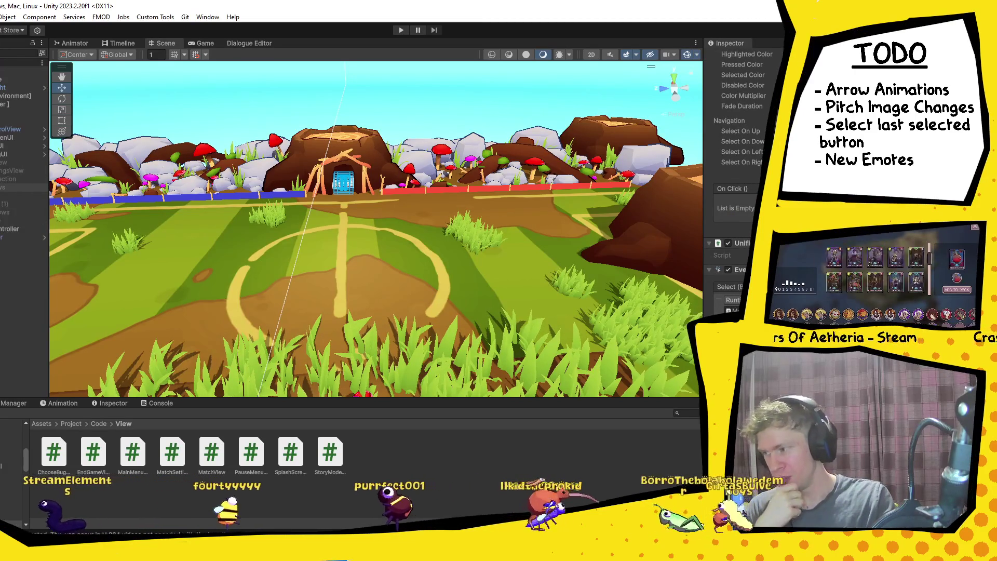
key("Right")
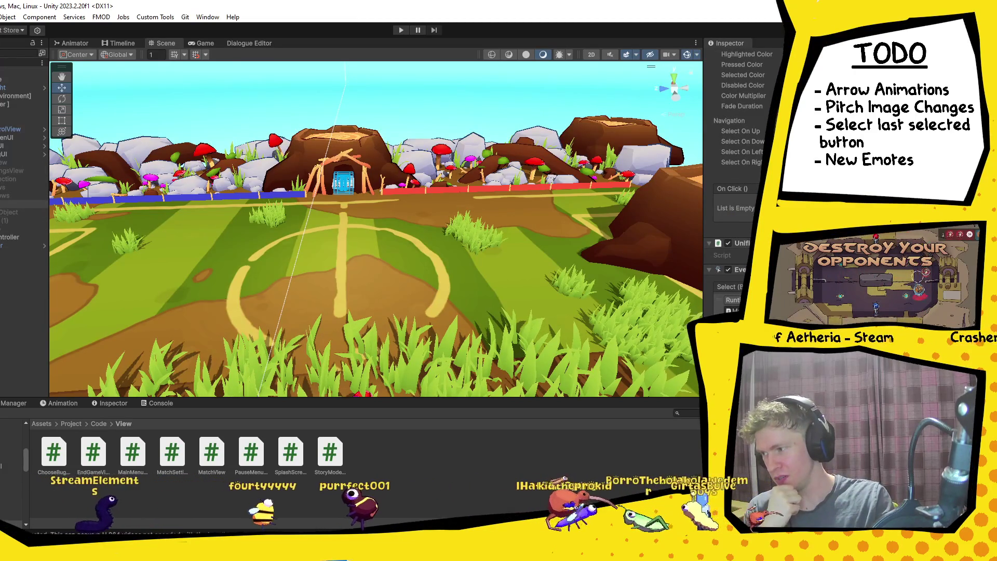
key("Left")
key("Up")
key("Up")
key("Right")
key("Down")
key("Down")
key("Right")
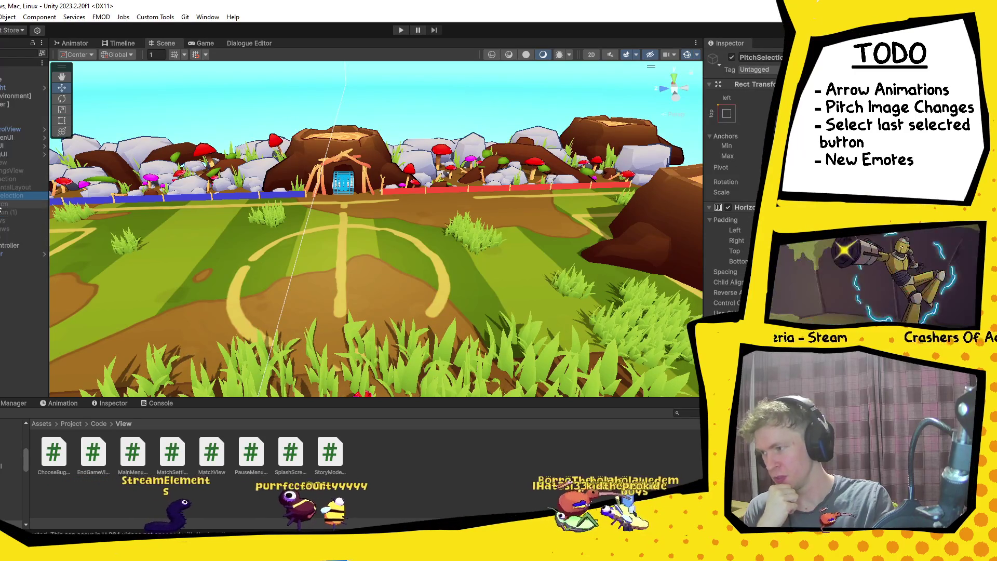
key("Down")
scroll(742, 182, "down", 10)
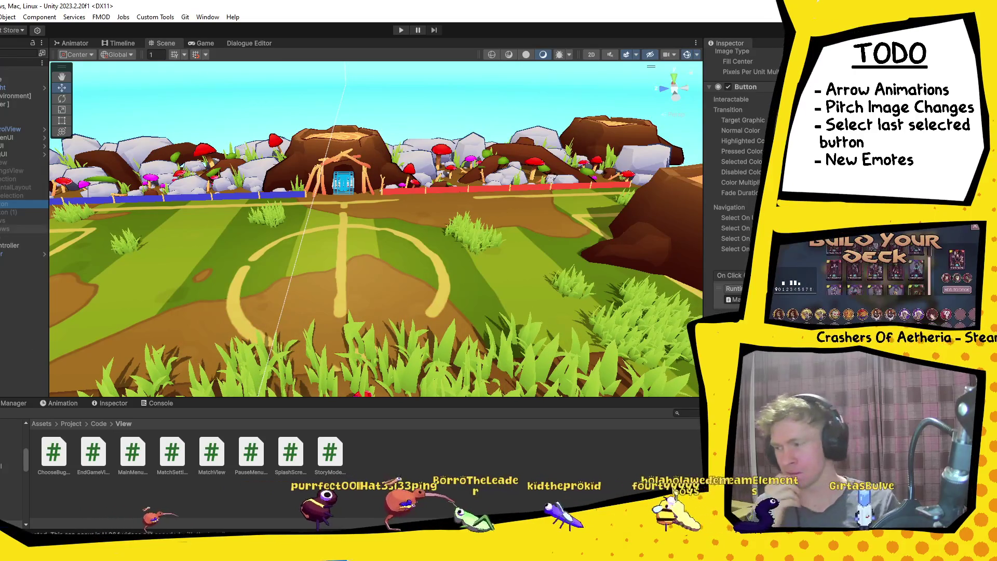
Step: Select each pitch arrow button to review its Inspector settings, then switch to Visual Studio
left_click(6, 208)
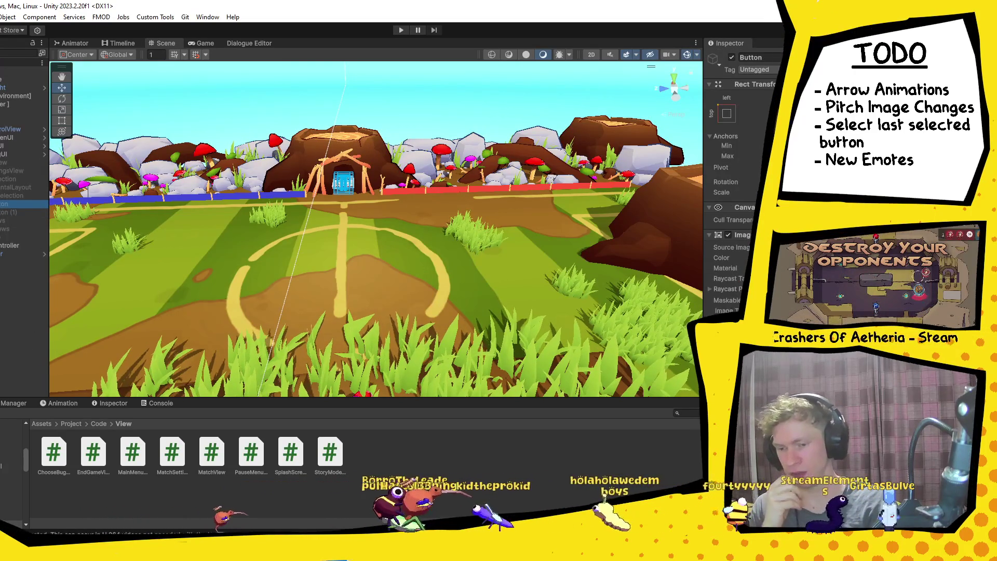
scroll(742, 182, "down", 5)
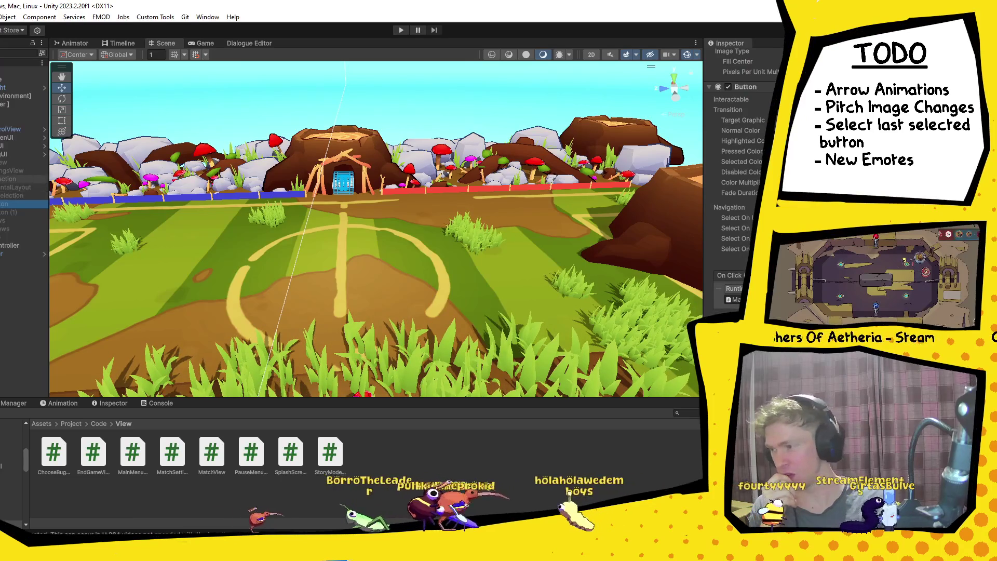
left_click(10, 195)
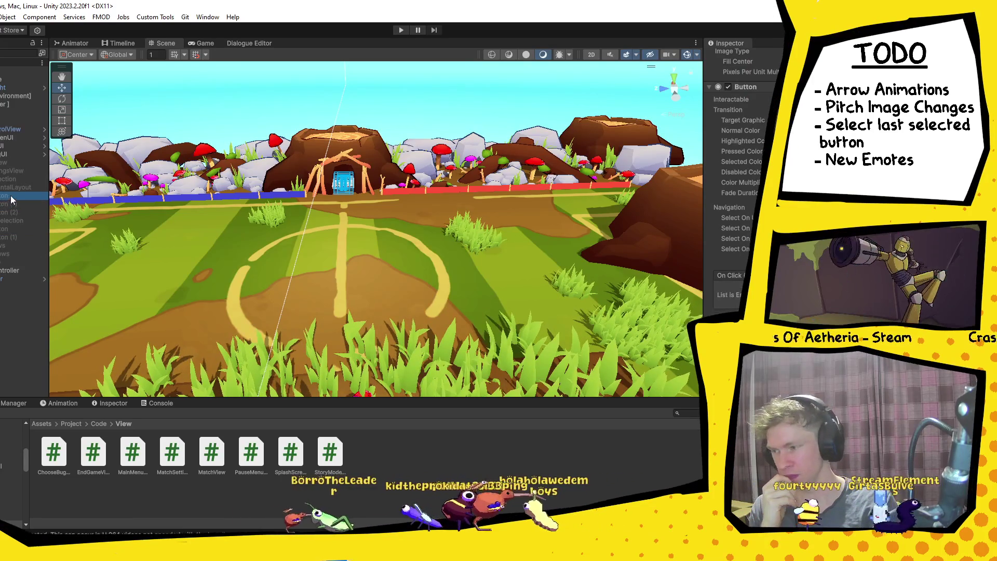
left_click(10, 204)
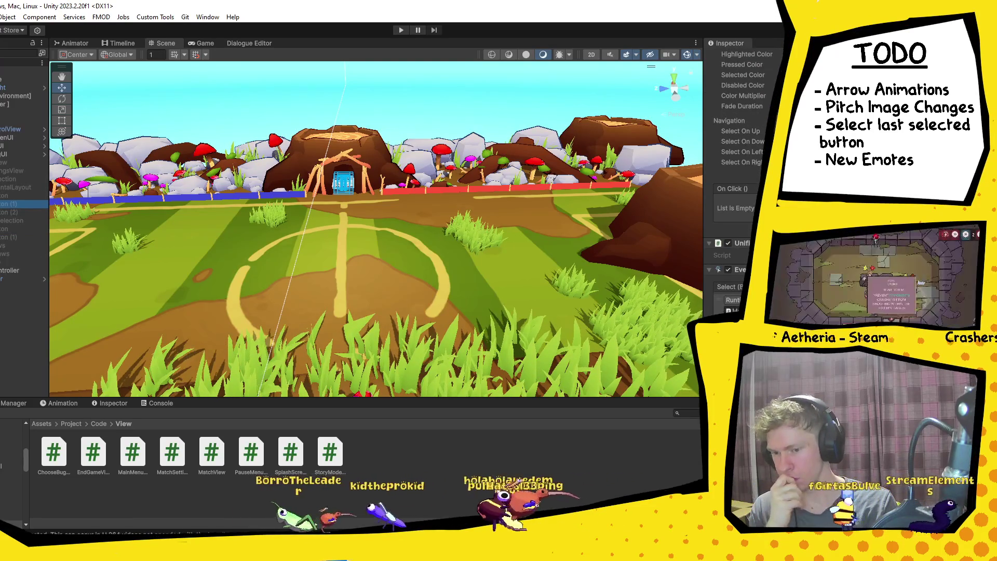
left_click(6, 229)
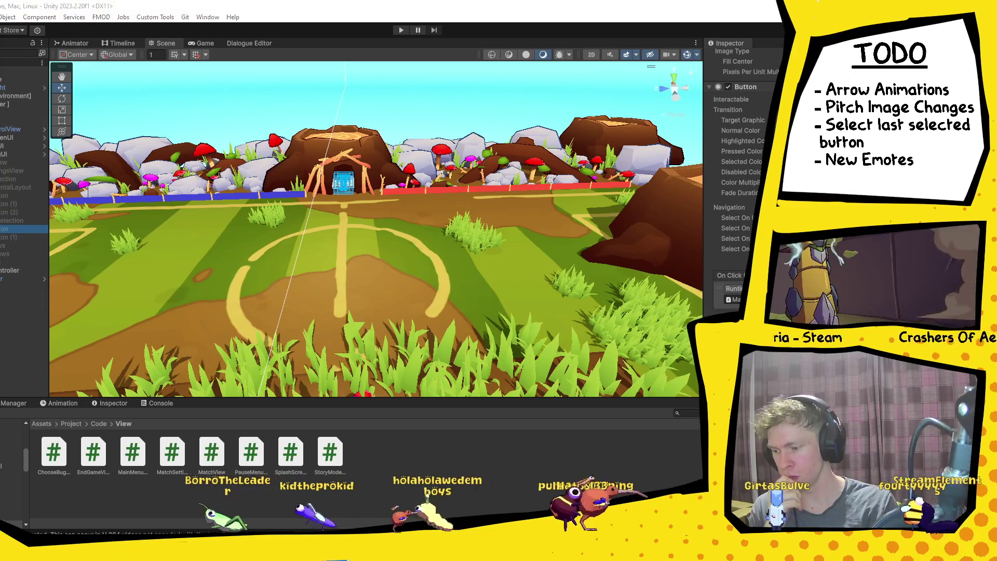
key("alt+Tab")
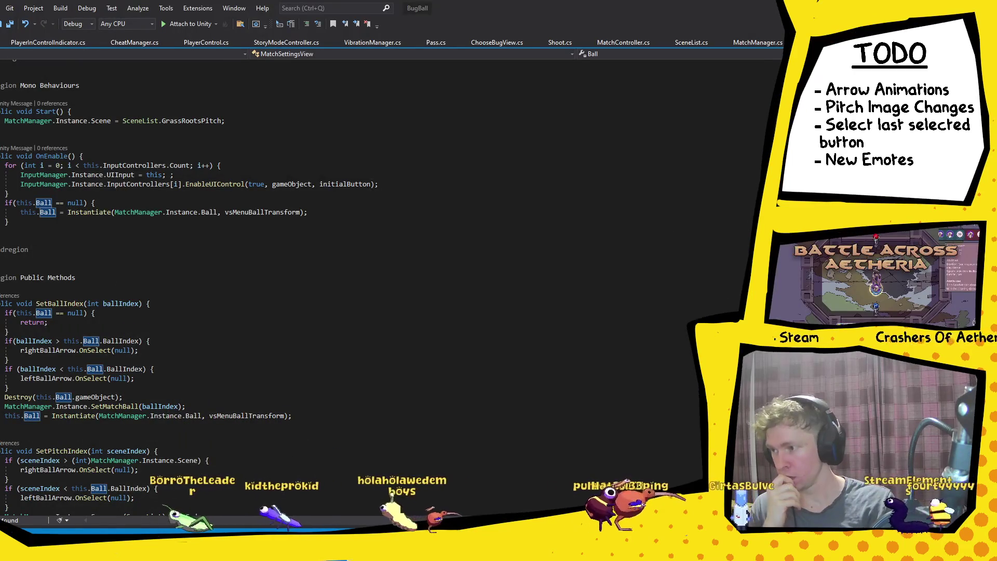
Step: Jump from SetPitchIndex to the SceneList enum definition in SceneList.cs
scroll(169, 255, "down", 10)
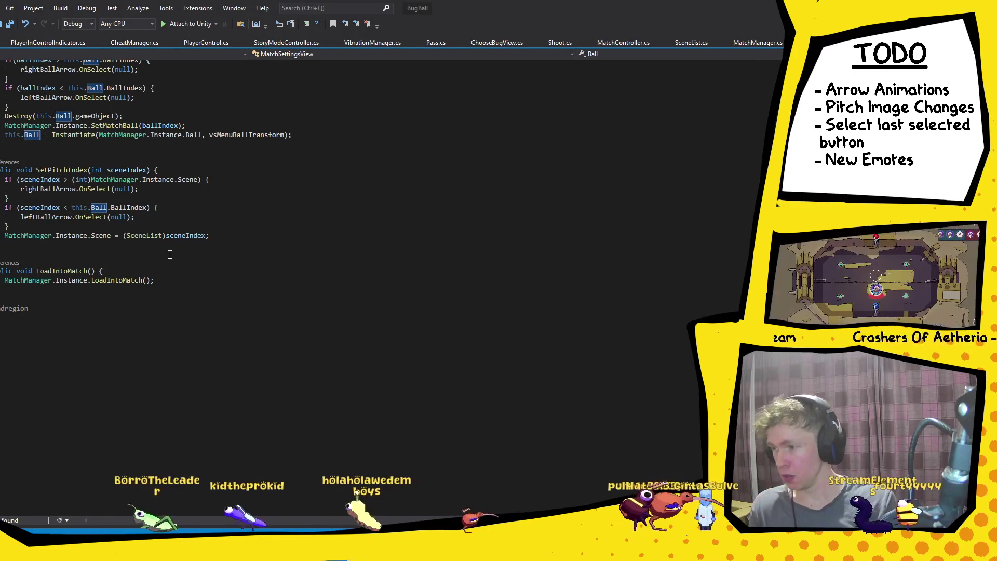
left_click(144, 235, "ctrl")
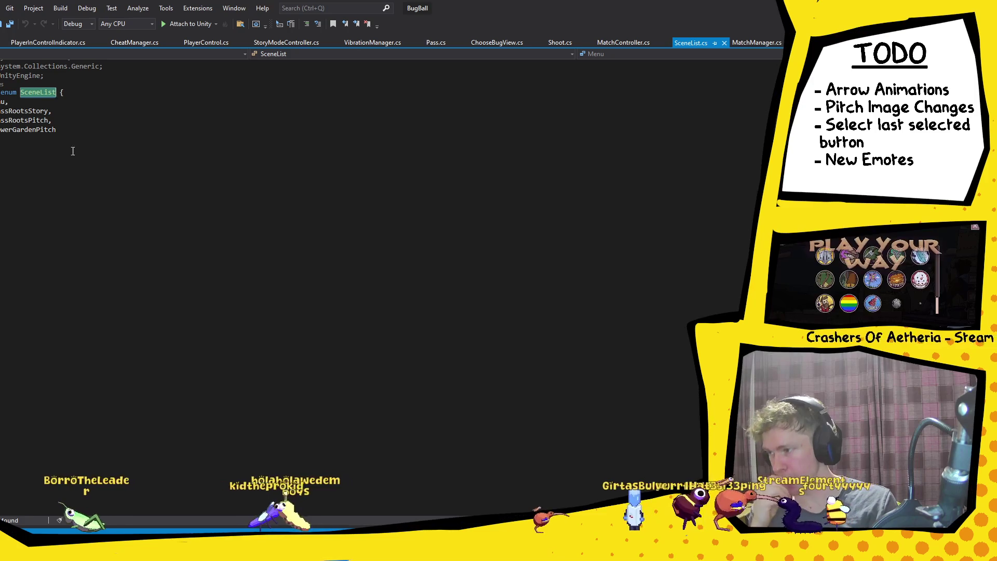
key("alt+Tab")
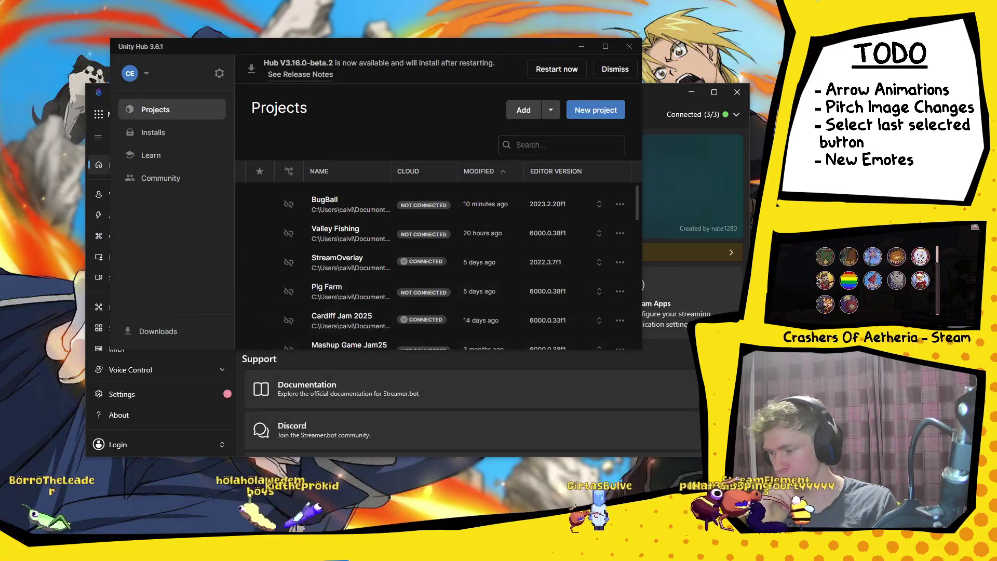
Step: Return from Unity Hub to the BugBall Unity editor with the pitch scene
key("alt+Tab")
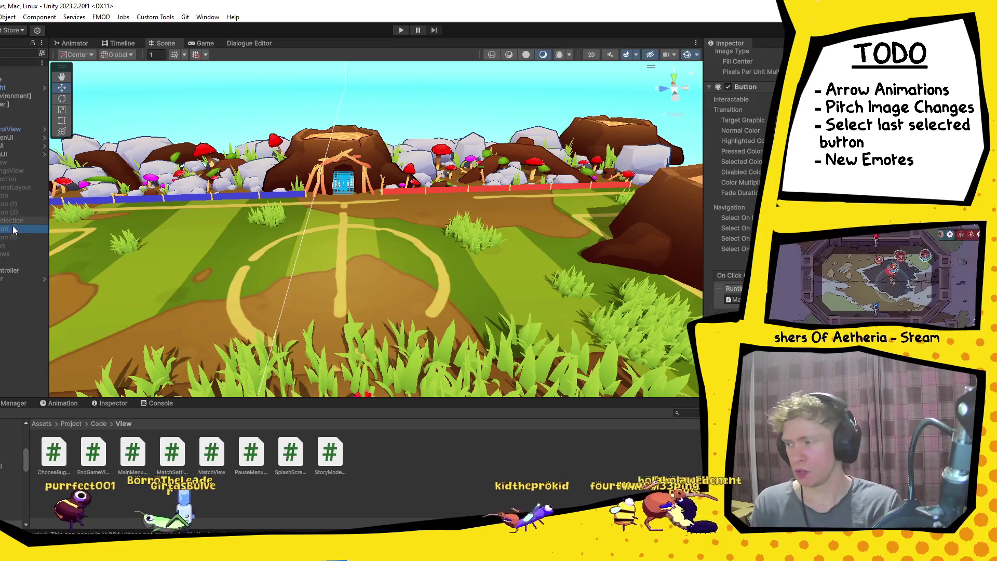
Step: Move Button (1) lower among the pitch selection buttons, frame the arena, and select MatchSettingsView
left_click_drag(13, 229, 12, 196)
left_click(13, 202)
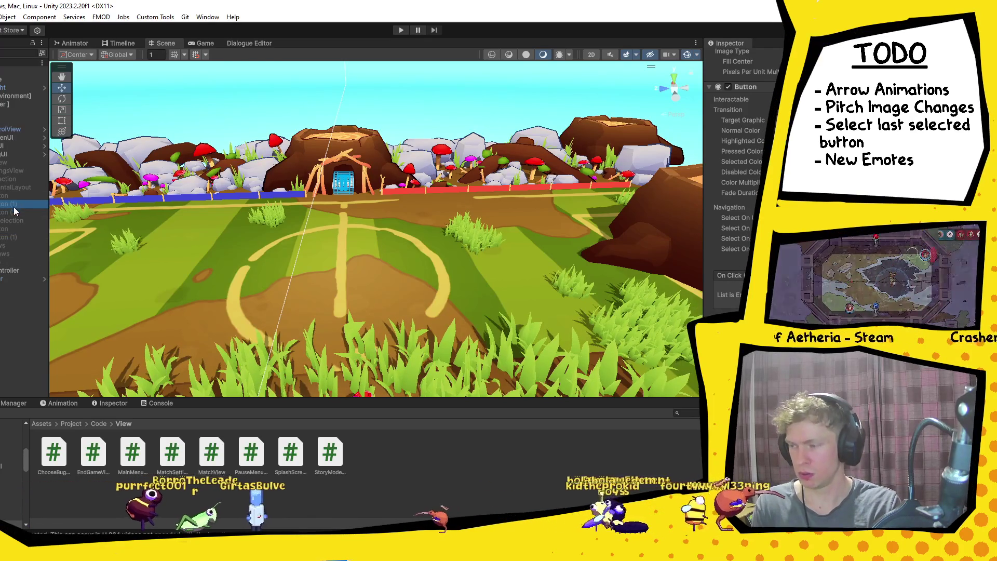
left_click(14, 212)
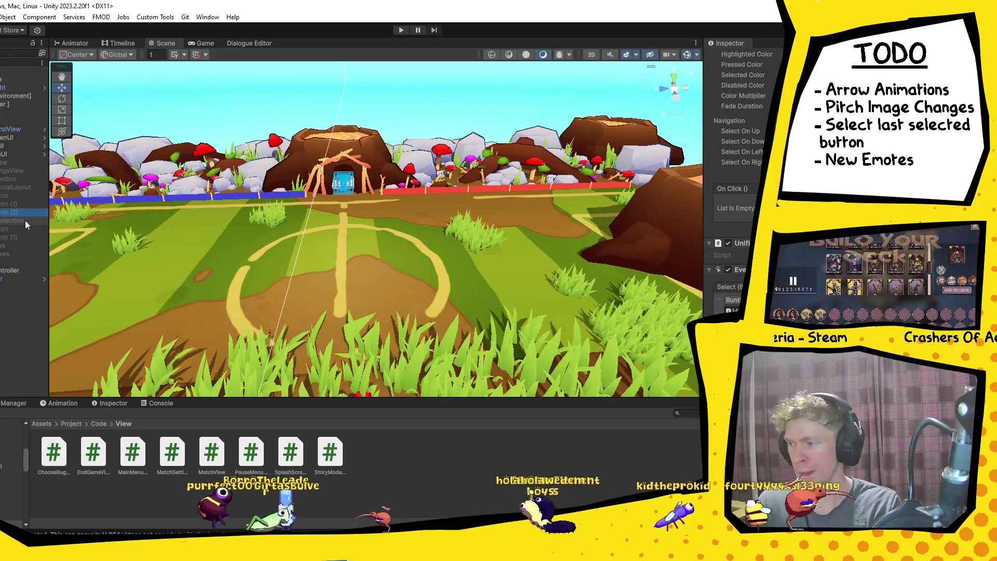
left_click(11, 229)
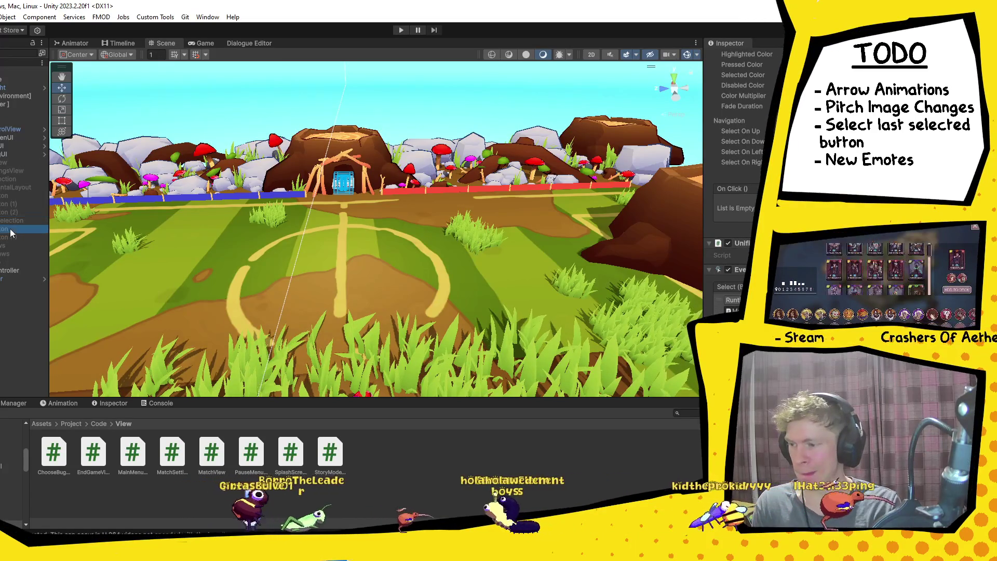
key("f")
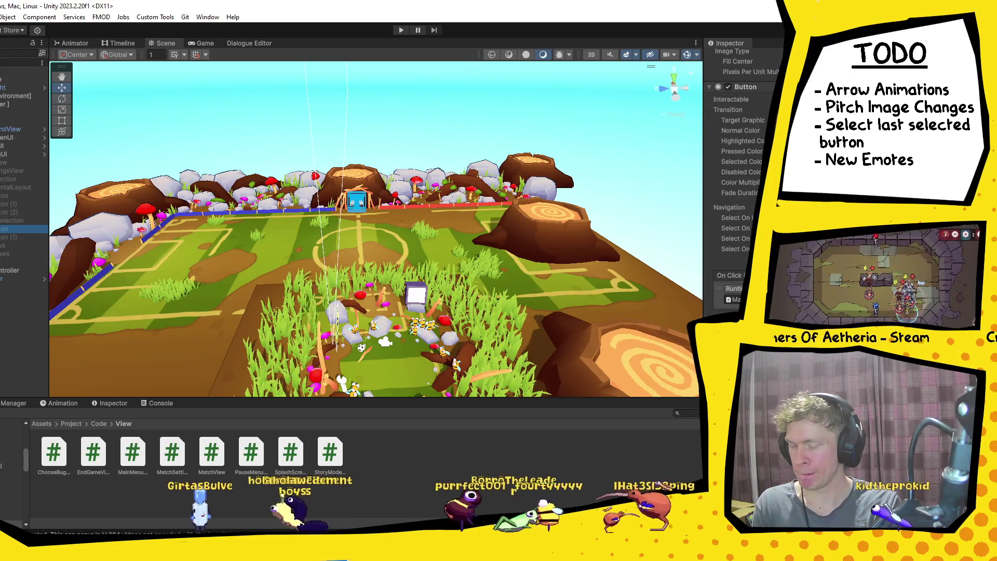
left_click(8, 170)
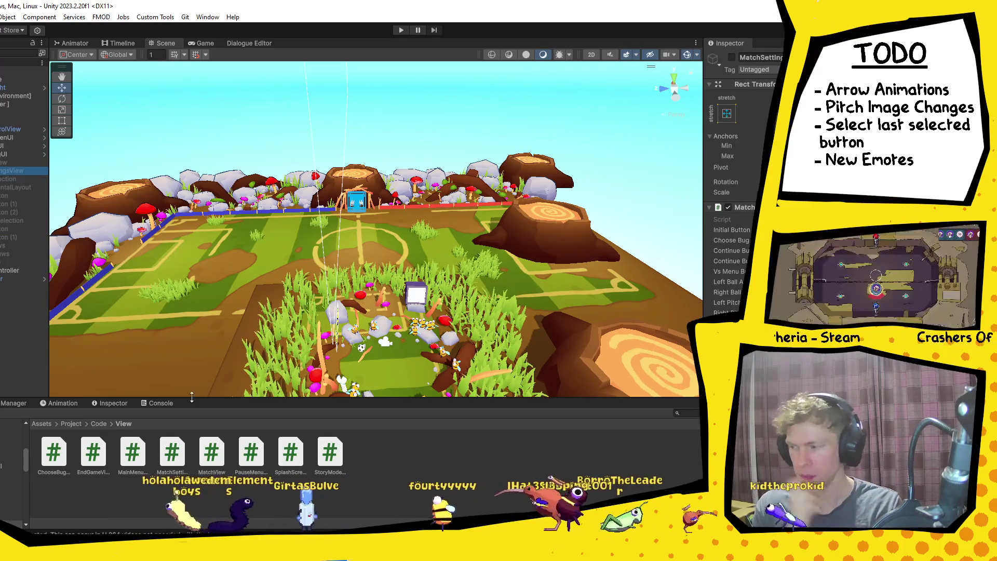
key("alt+Tab")
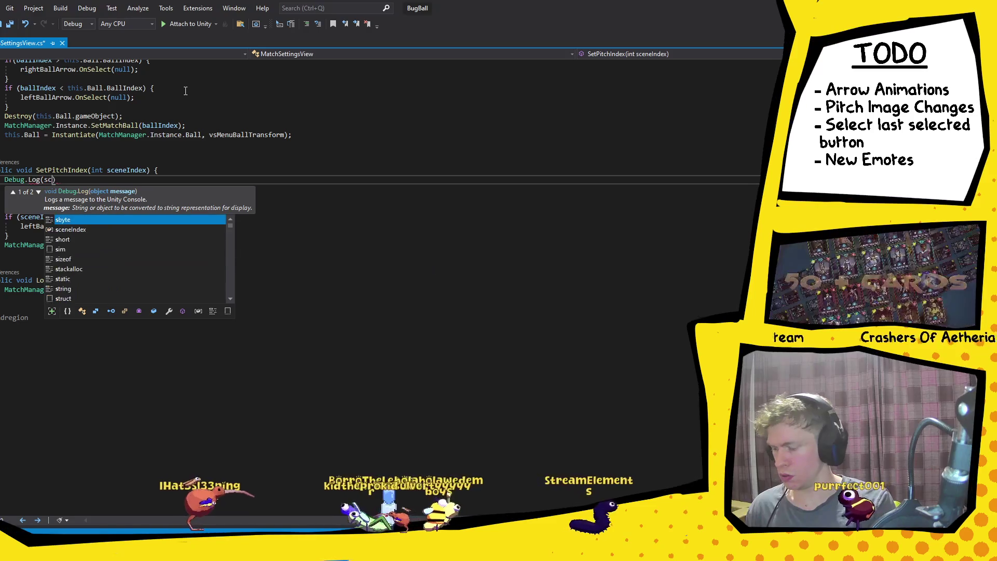
Step: Complete Debug.Log(sceneIndex); at the start of SetPitchIndex and save MatchSettingsView.cs
key("Tab")
type(");")
key("ctrl+s")
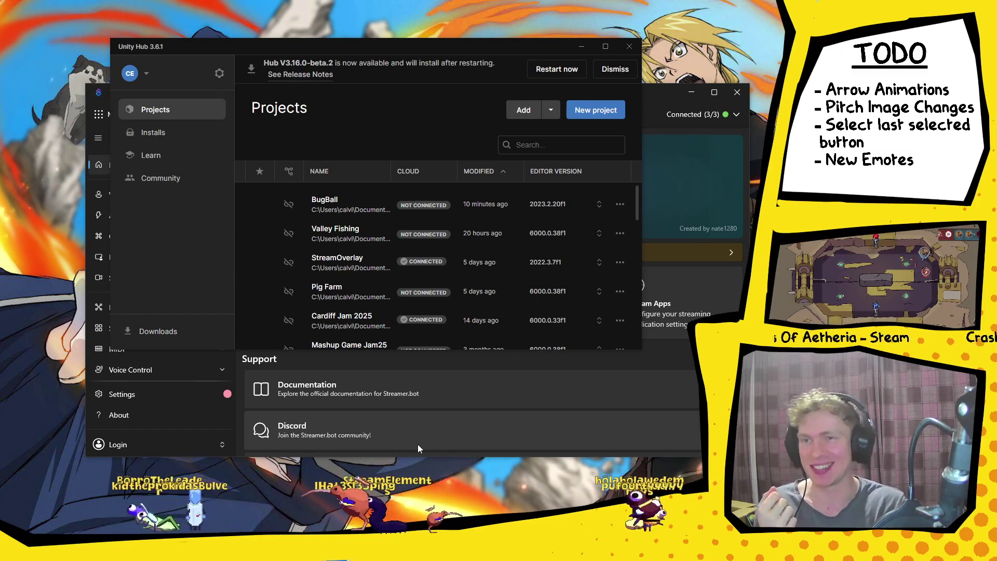
key("alt+Tab")
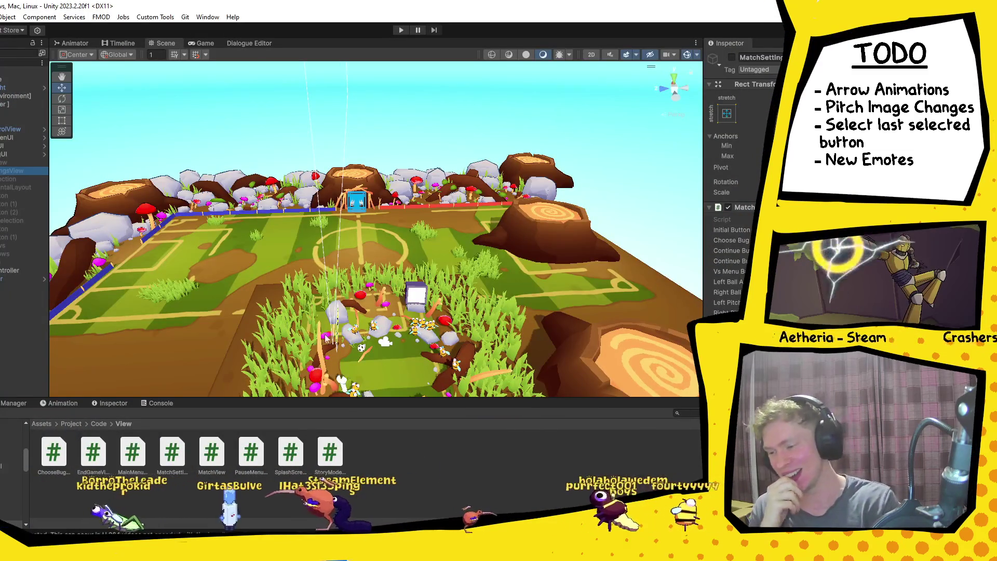
left_click(155, 403)
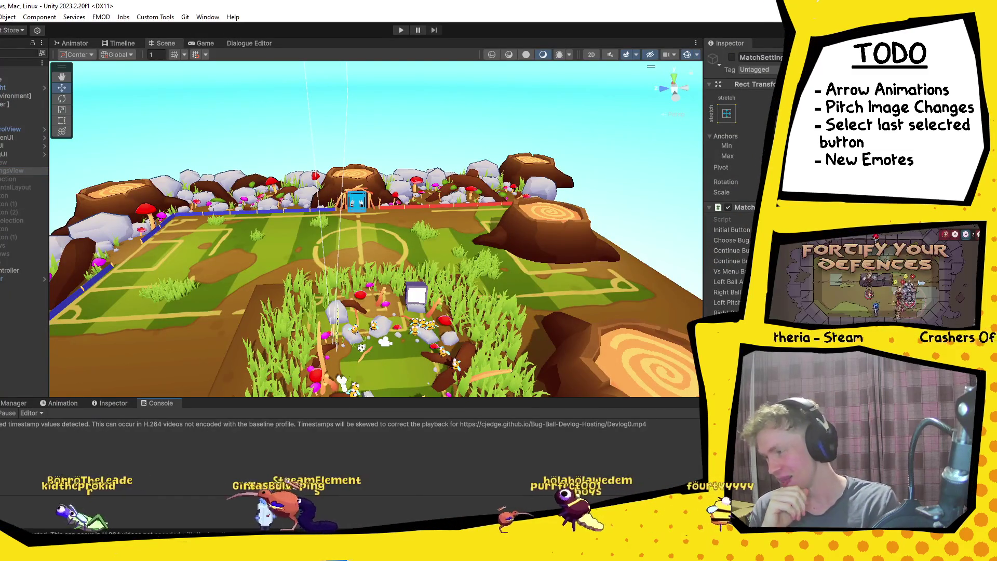
left_click(401, 30)
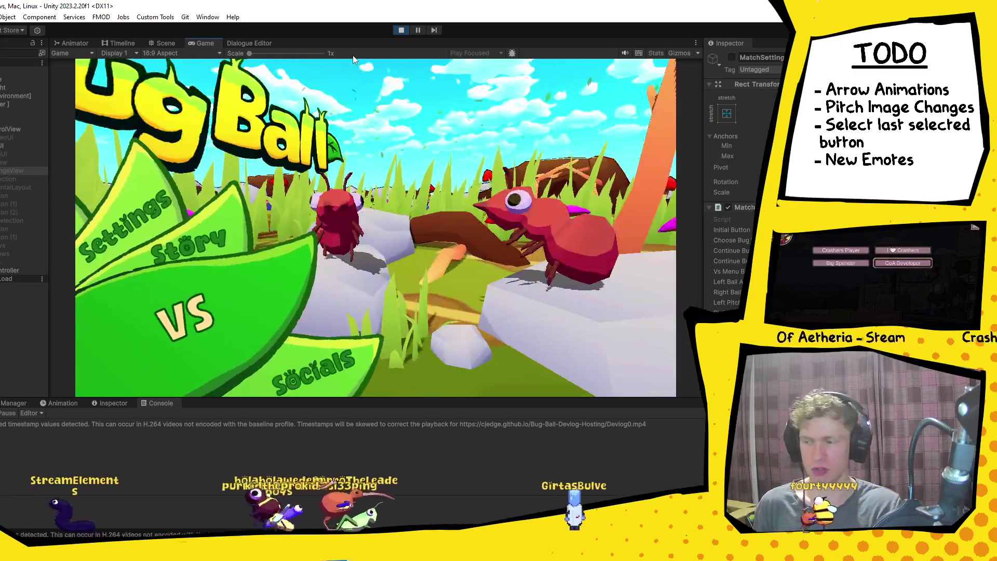
key("Return")
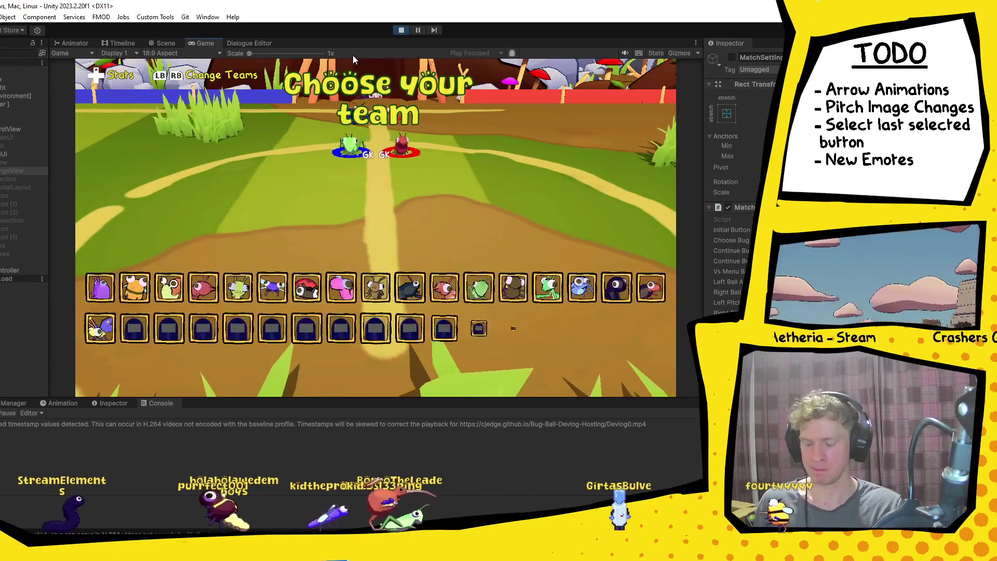
key("Return")
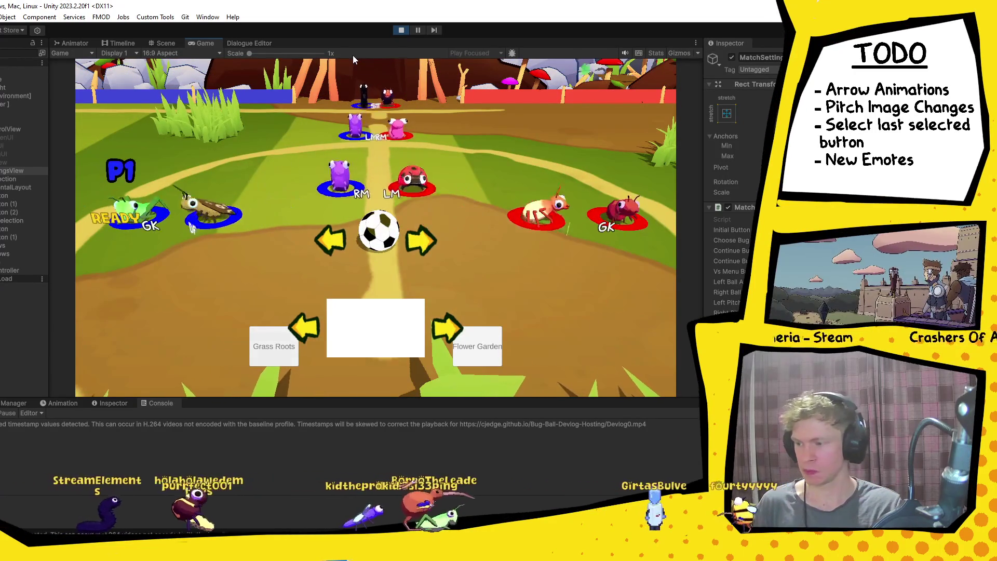
key("Right")
key("Right")
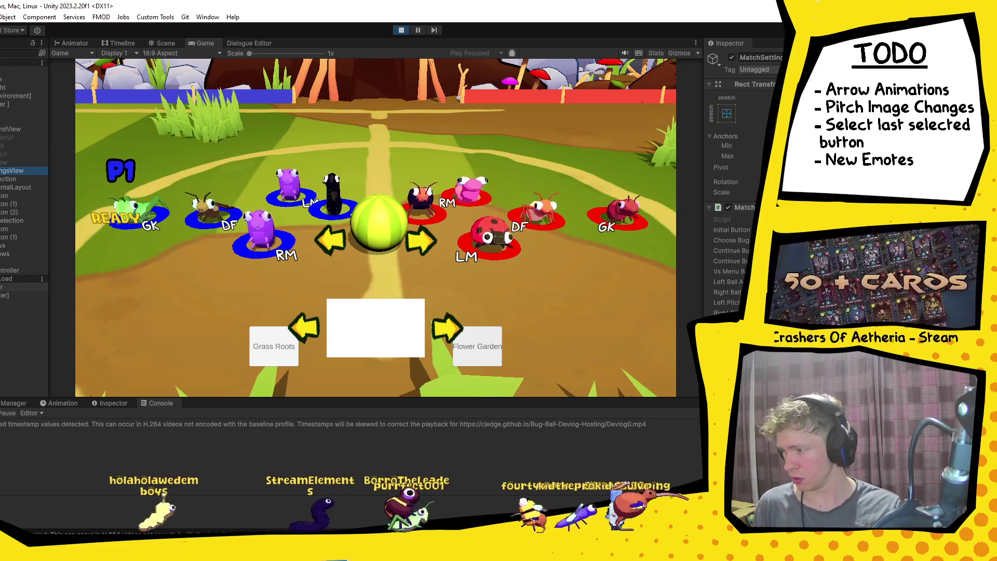
left_click(24, 294)
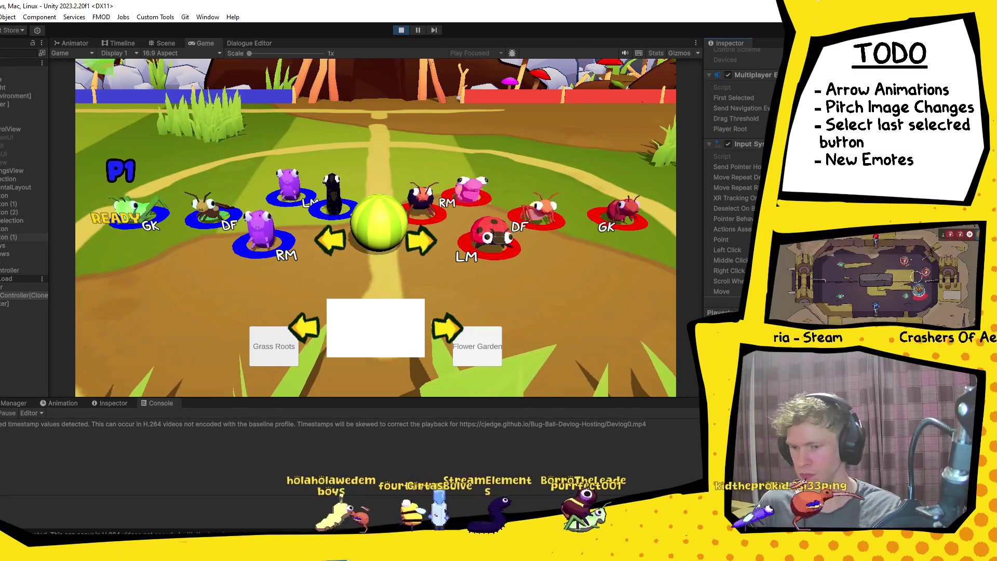
left_click(6, 231)
scroll(743, 166, "down", 5)
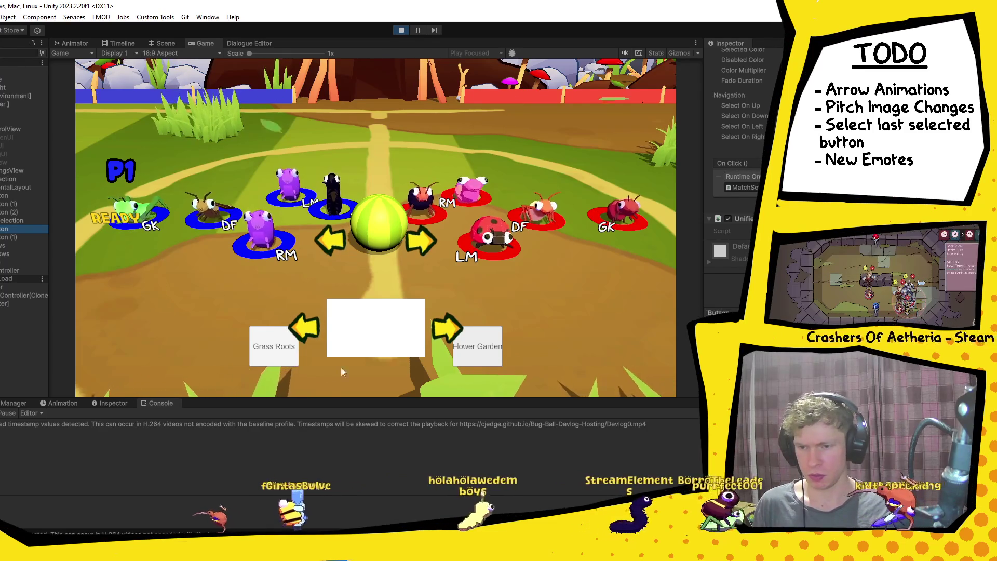
key("alt+Tab")
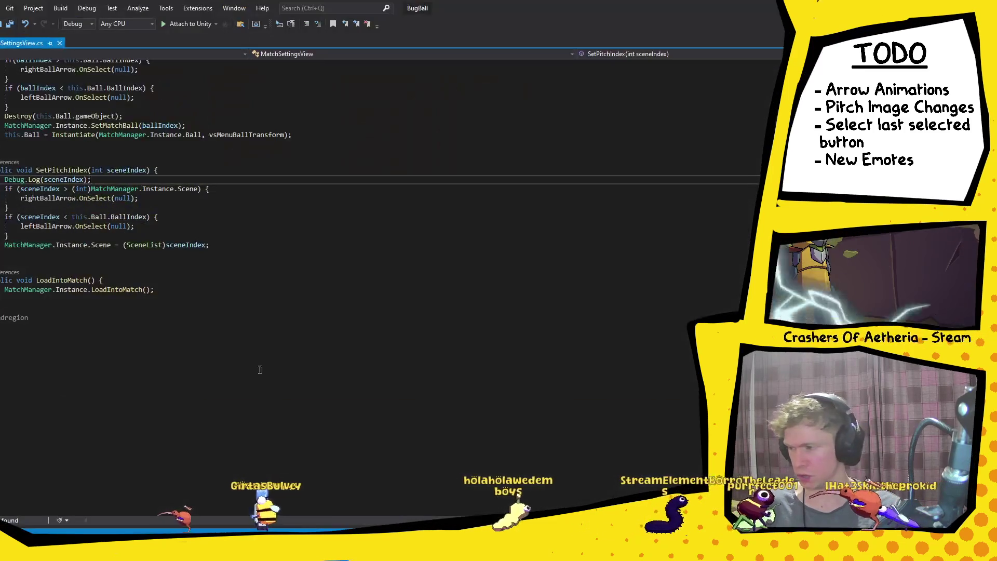
left_click(71, 171)
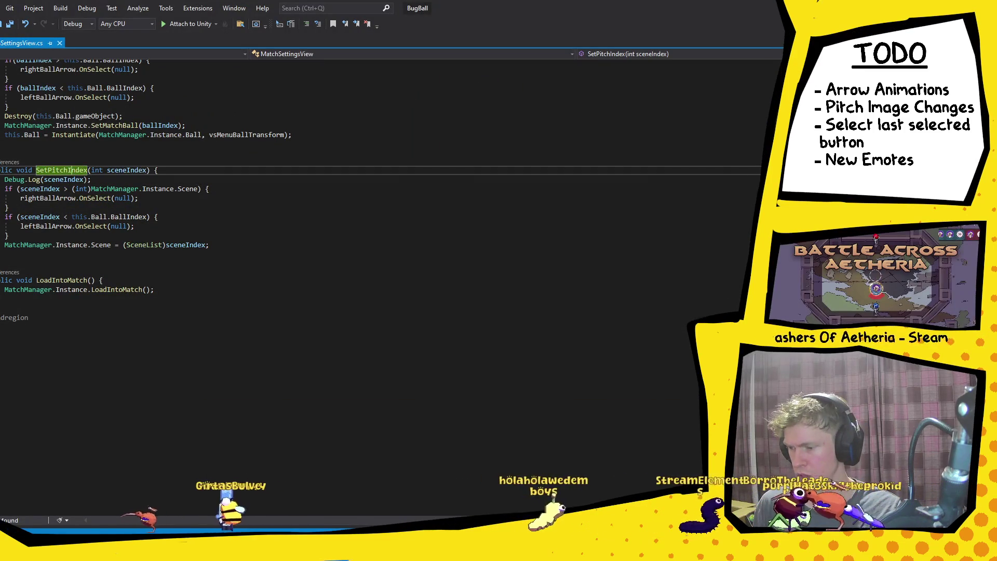
key("alt+Tab")
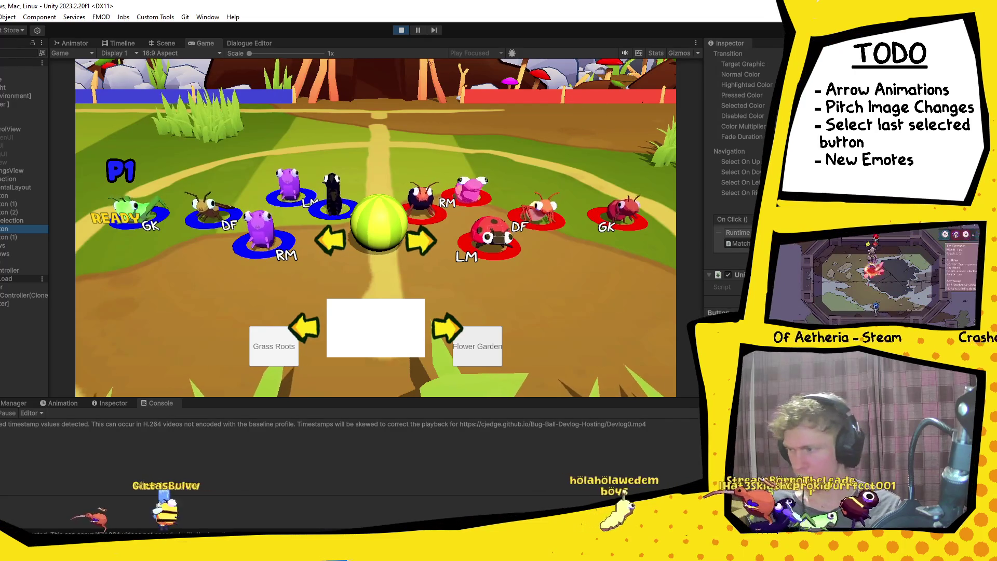
Step: Exit Play mode and reselect the pitch arrow button objects in the Hierarchy
left_click(4, 212)
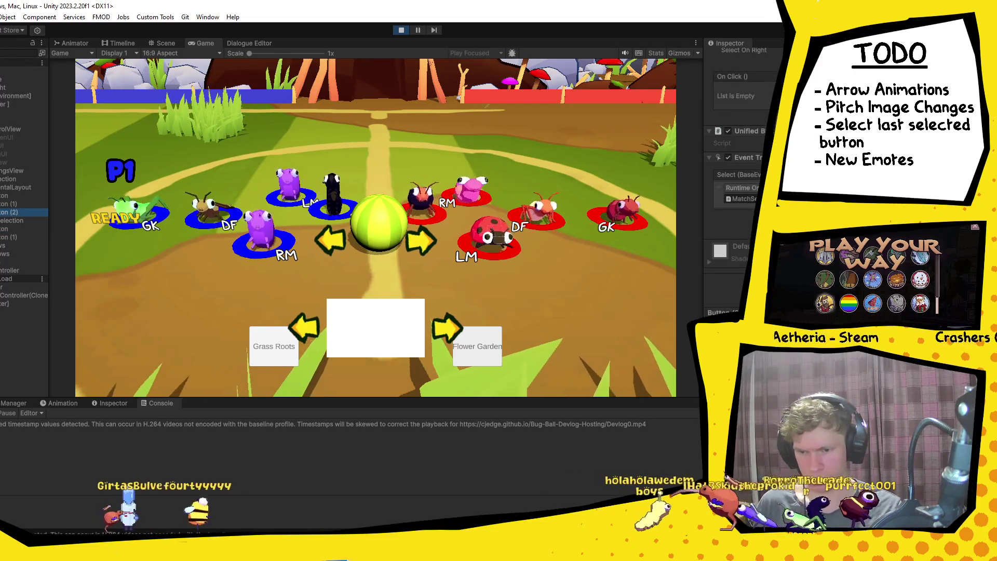
left_click(400, 30)
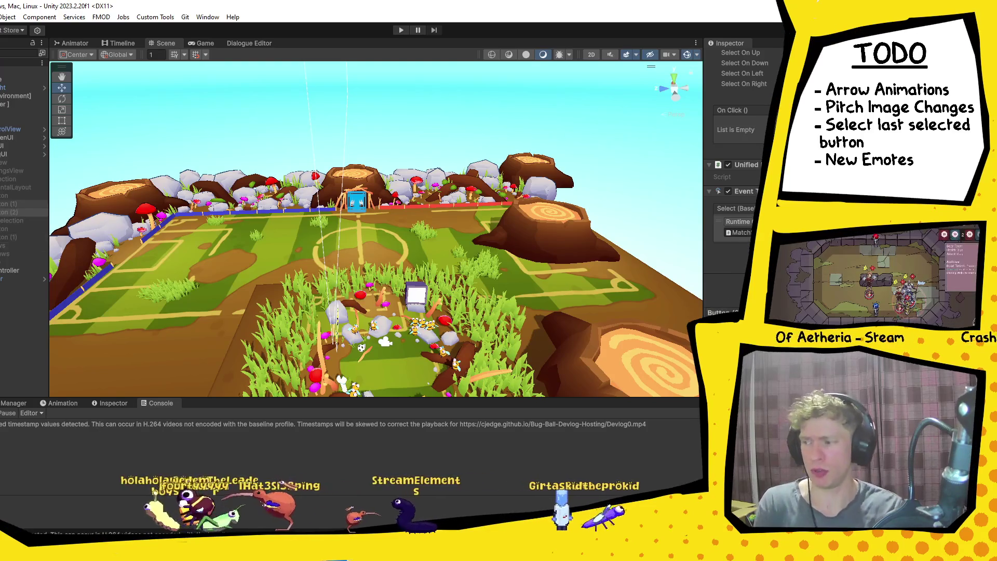
left_click(6, 196)
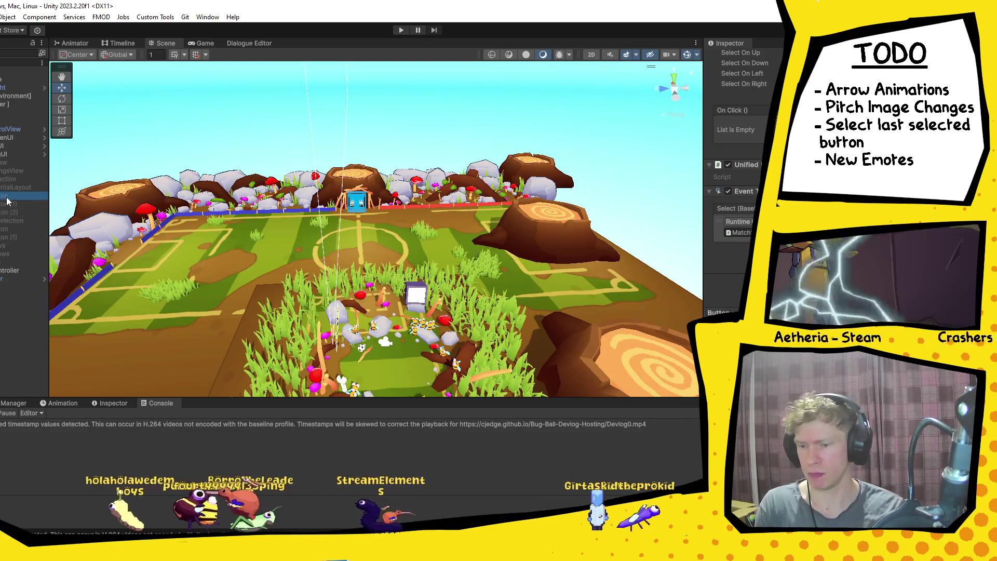
left_click(7, 229)
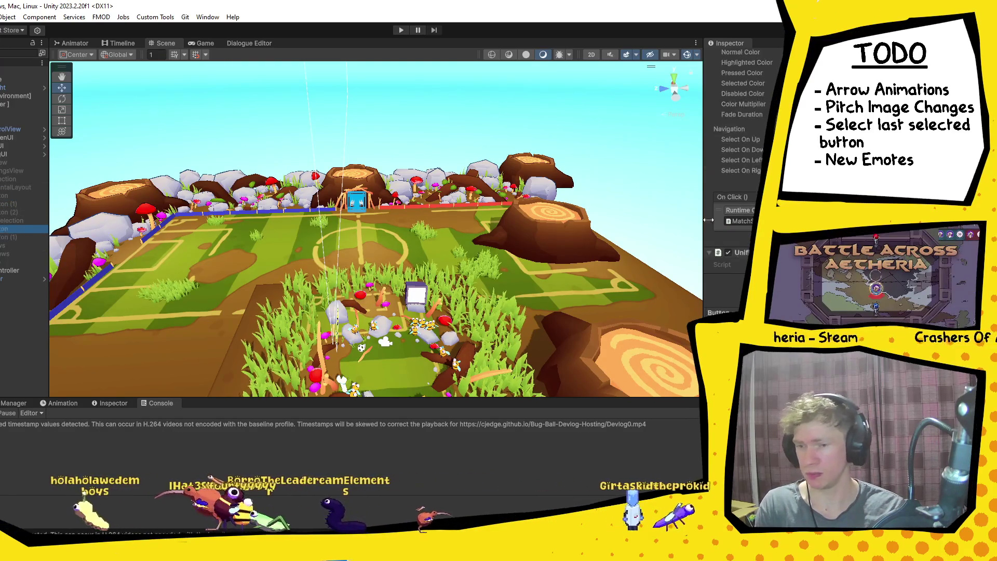
key("alt+Tab")
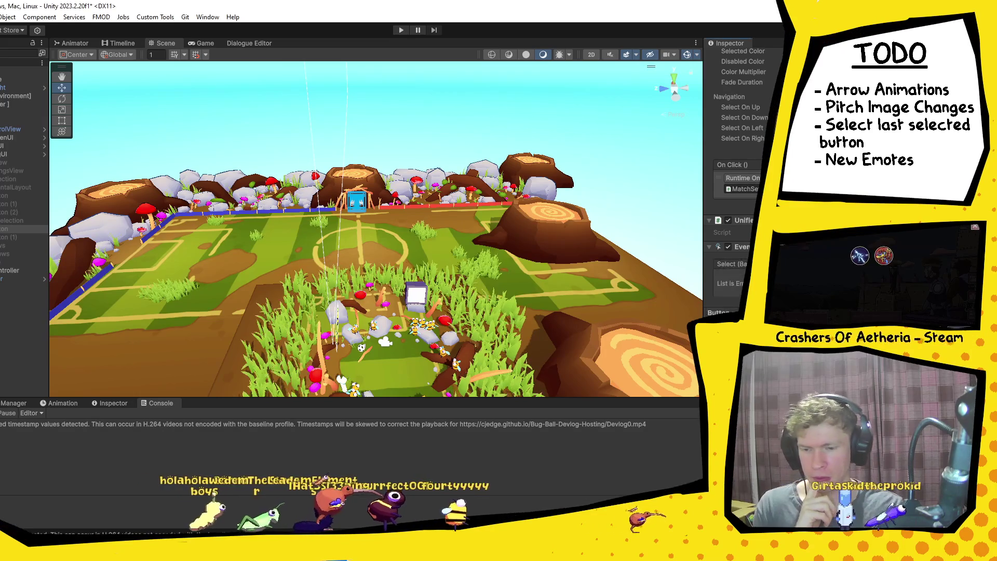
Step: Add a Select event entry targeting MatchSettingsView and choose its function on the arrow button
scroll(743, 181, "down", 3)
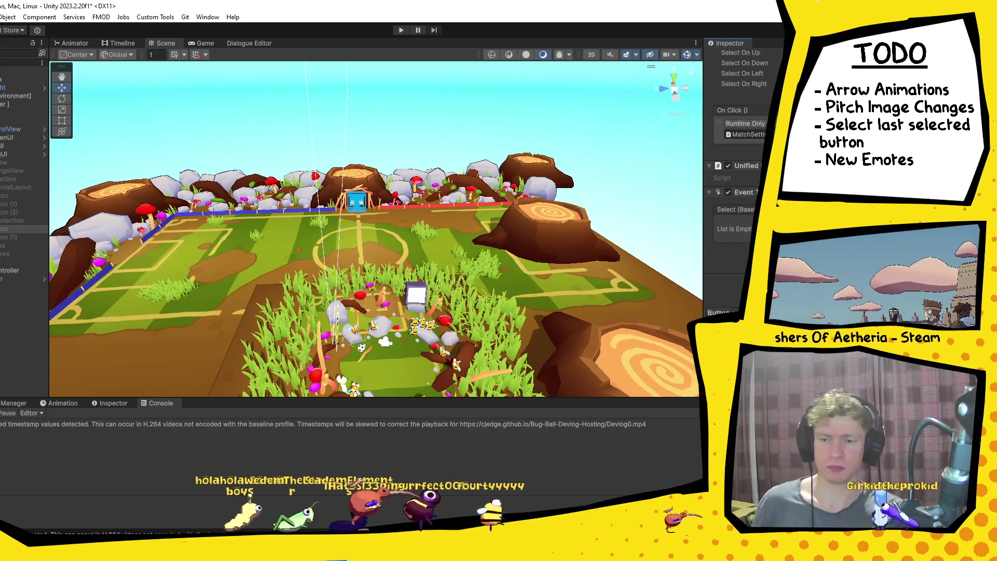
left_click(768, 241)
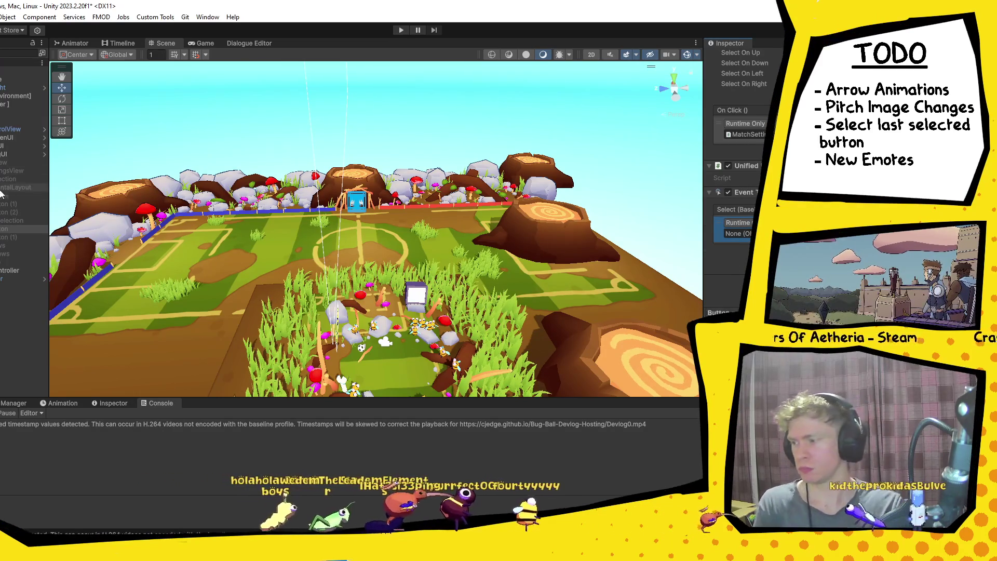
mouse_move(21, 170)
left_mouse_down()
mouse_move(595, 210)
mouse_move(734, 234)
left_mouse_up()
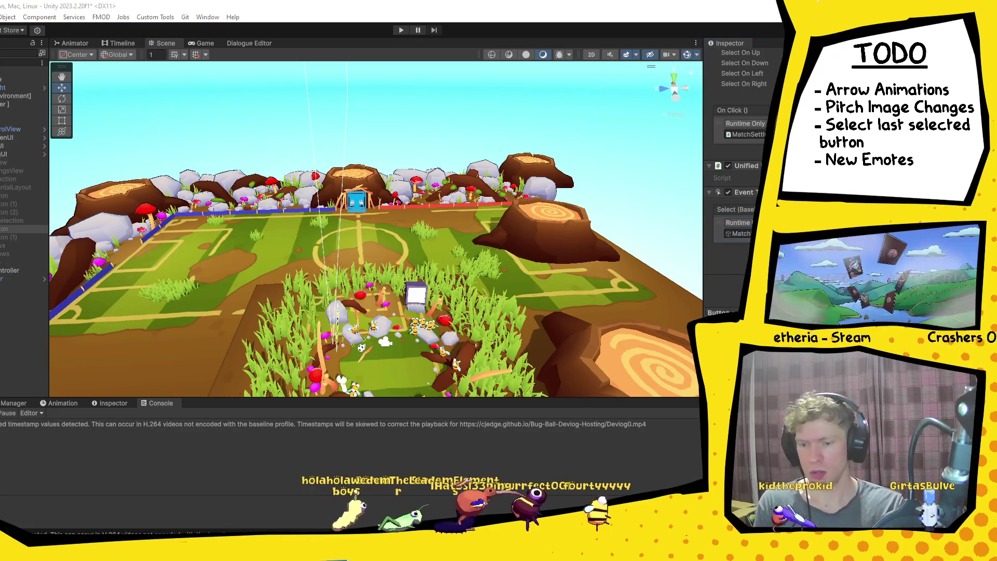
left_click(810, 222)
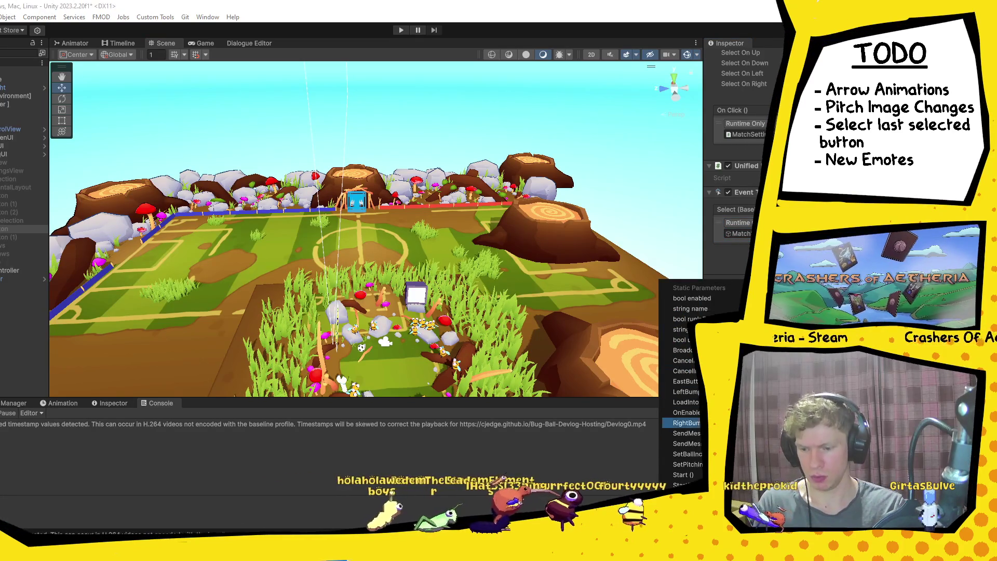
left_click(689, 464)
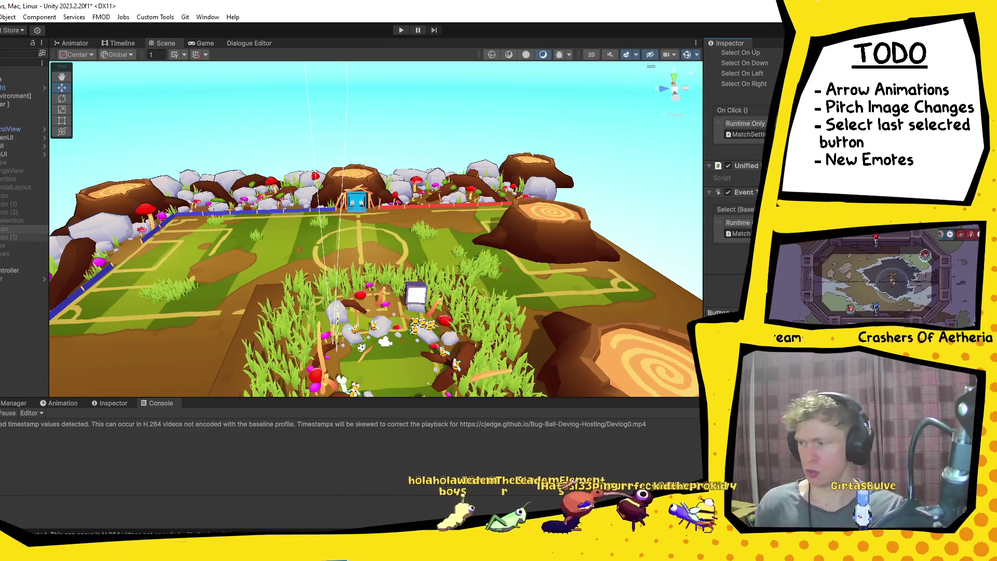
Step: Compare the two pitch arrow buttons' settings and view the pitch from higher up
left_click(16, 237)
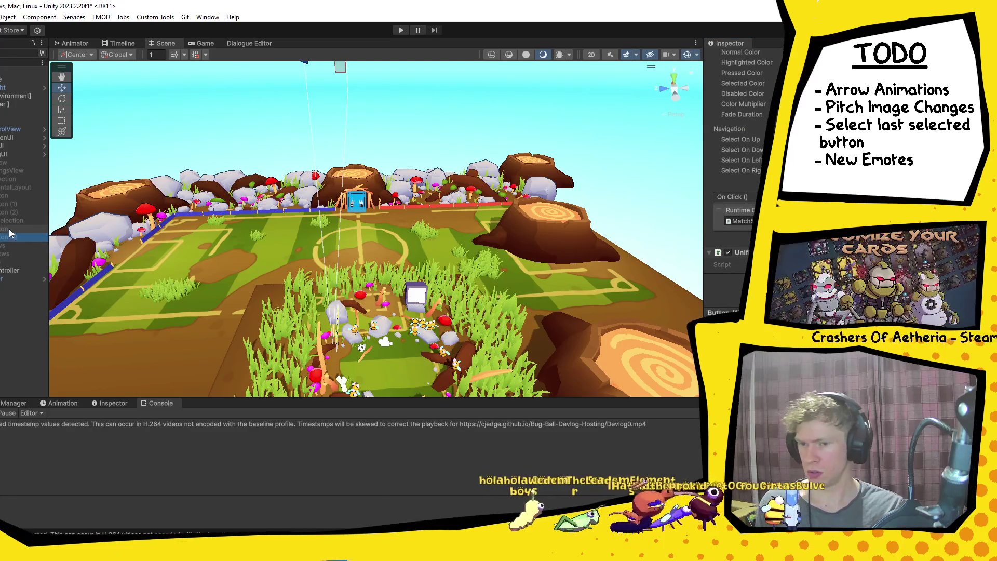
left_click(8, 228)
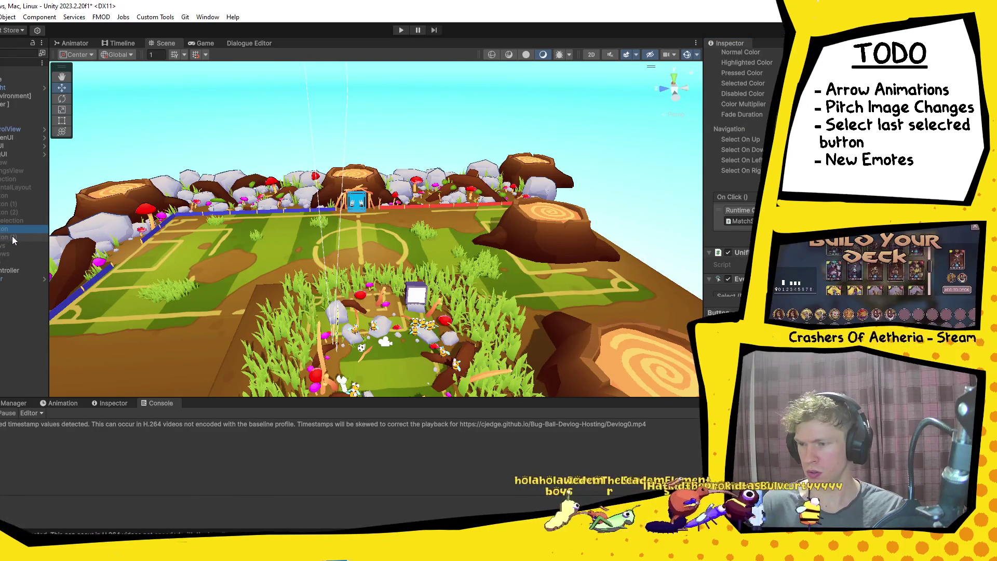
left_click(14, 238)
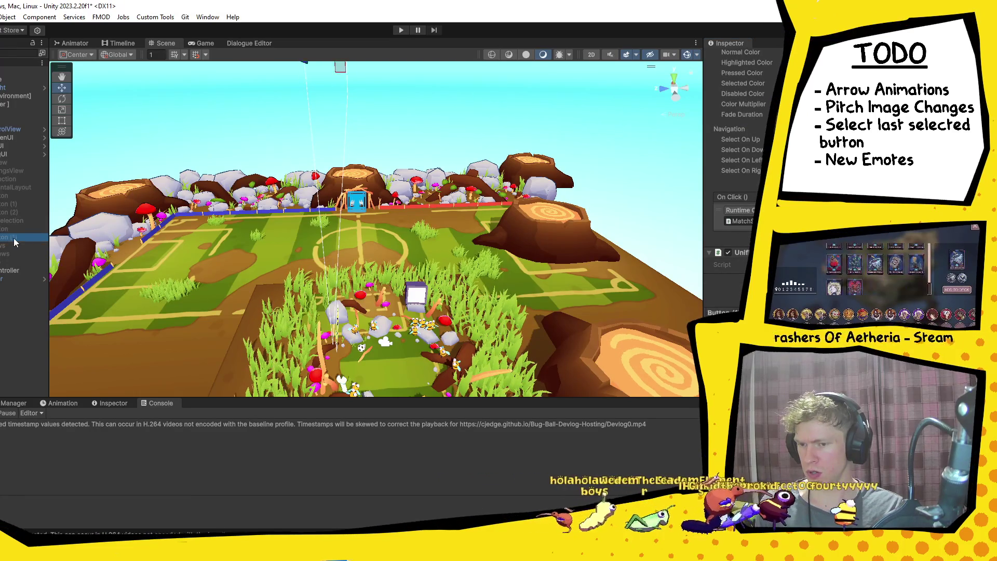
left_click_drag(467, 260, 496, 276)
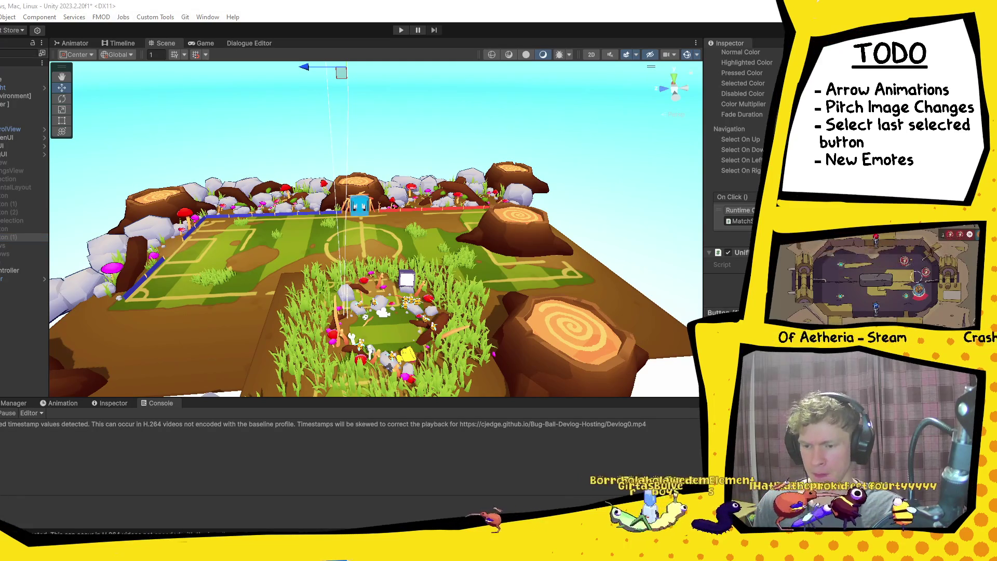
Step: Add a select event entry on the arrow button calling MatchSettingsView's SetPitchIndex
scroll(738, 156, "down", 2)
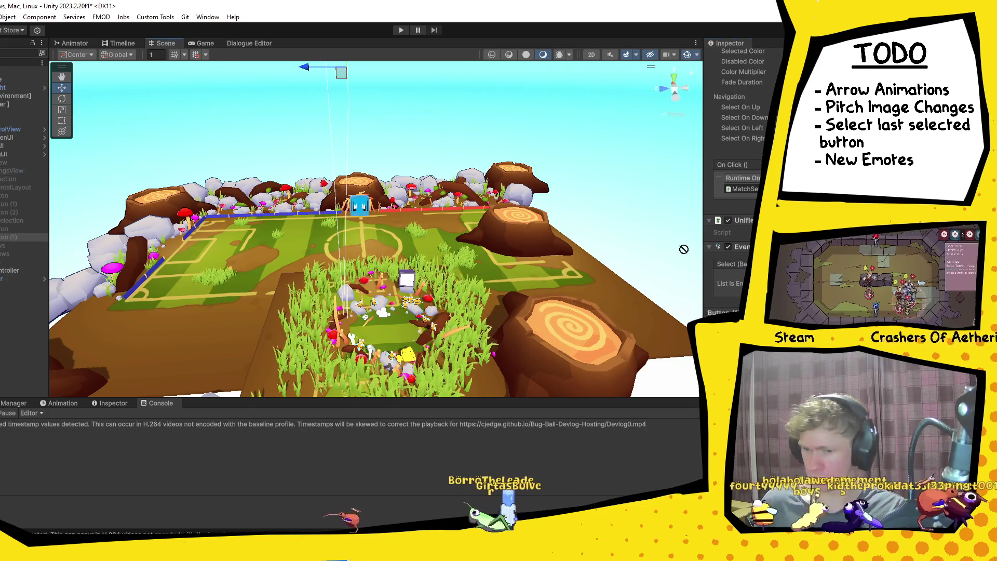
scroll(737, 156, "down", 3)
left_click(769, 239)
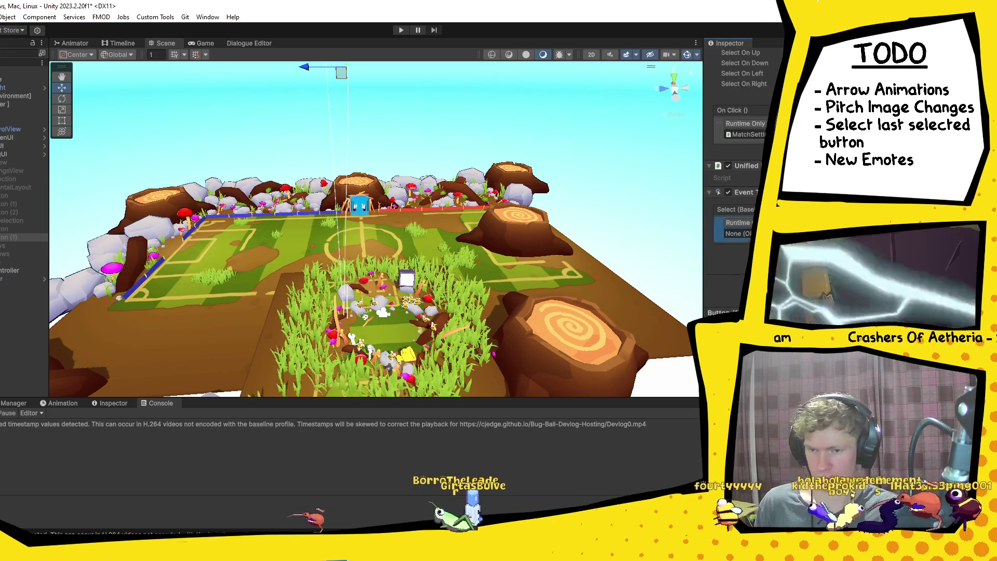
left_click_drag(20, 170, 734, 234)
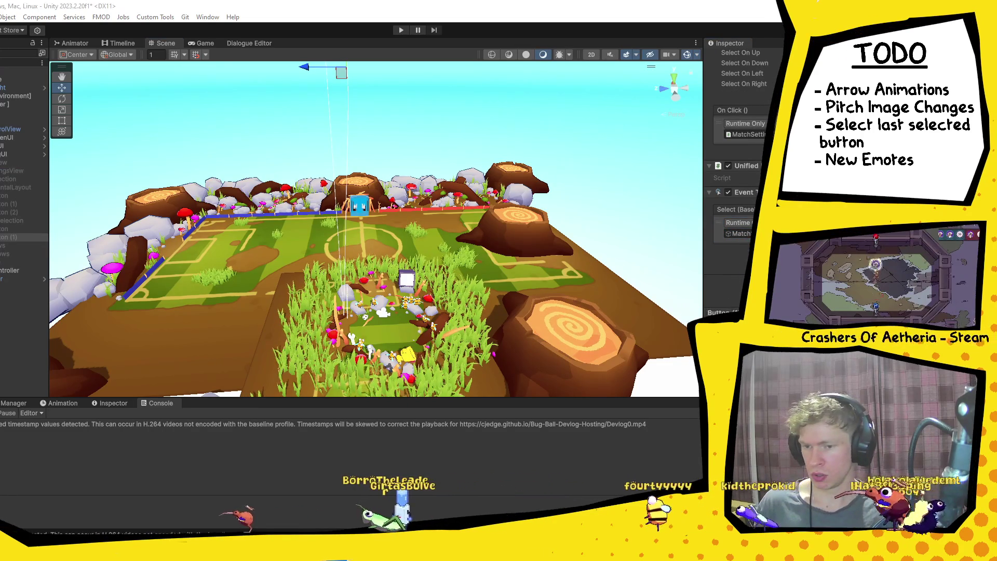
left_click(809, 222)
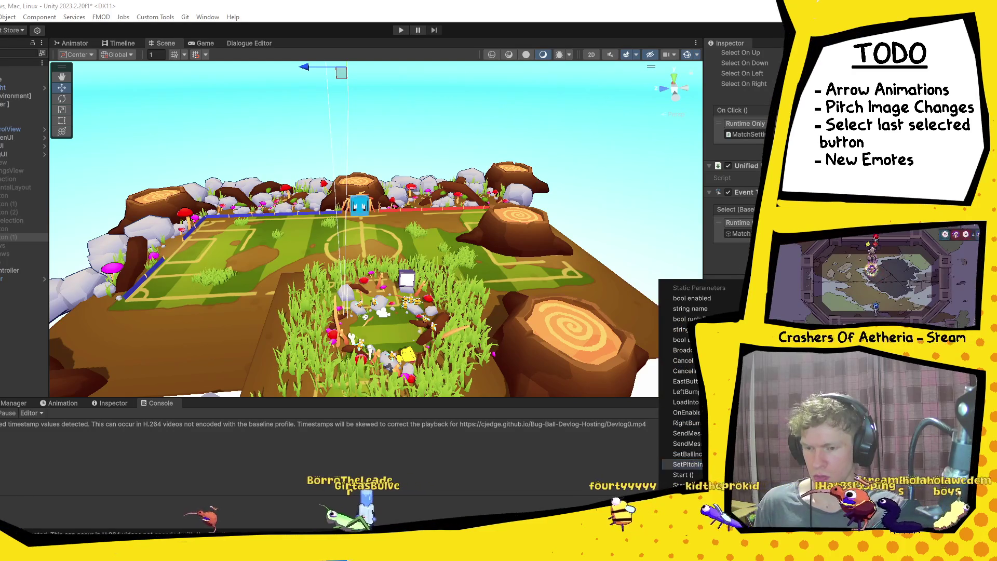
left_click(686, 454)
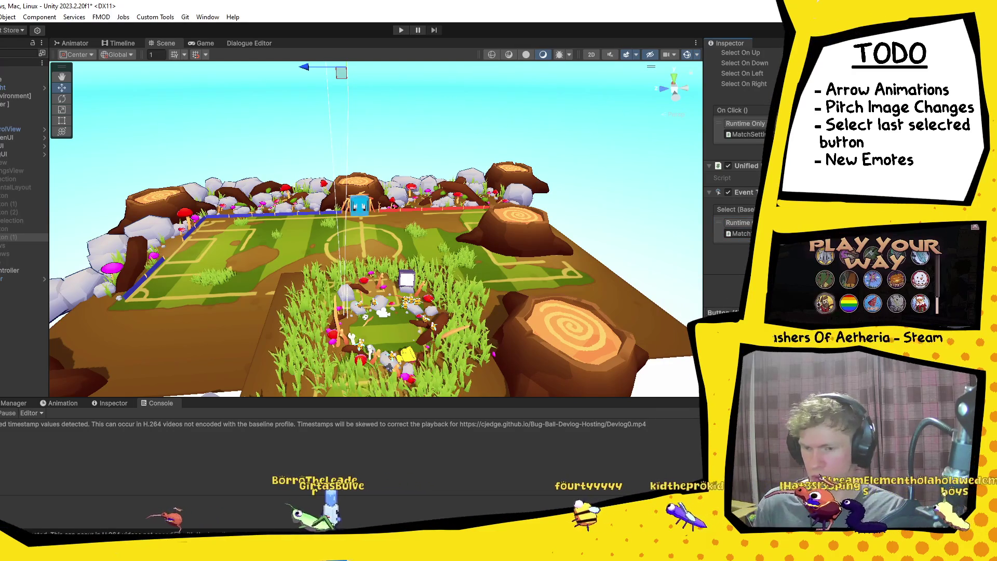
Step: Check the other arrow button objects, then enter Play mode
left_click(15, 228)
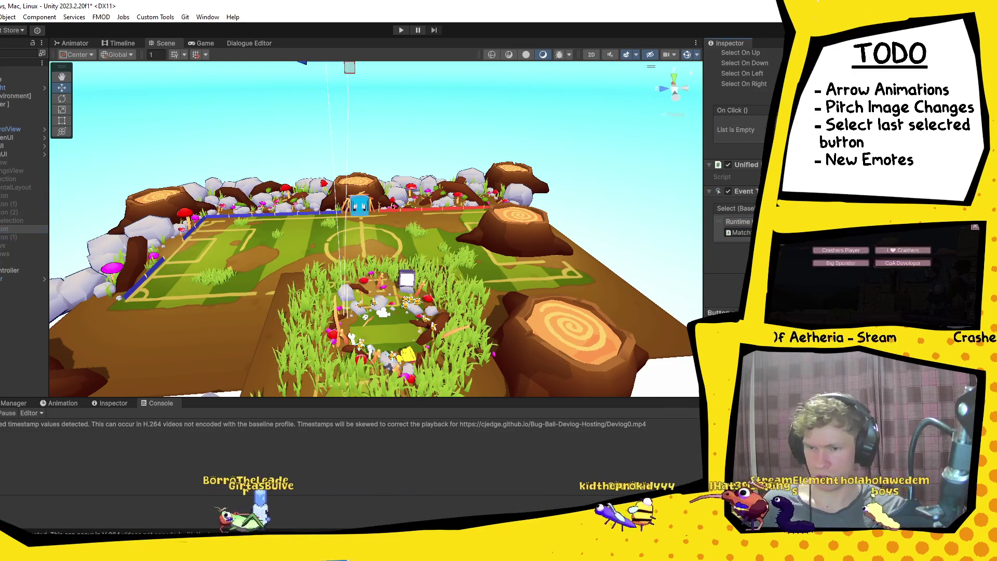
left_click(10, 239)
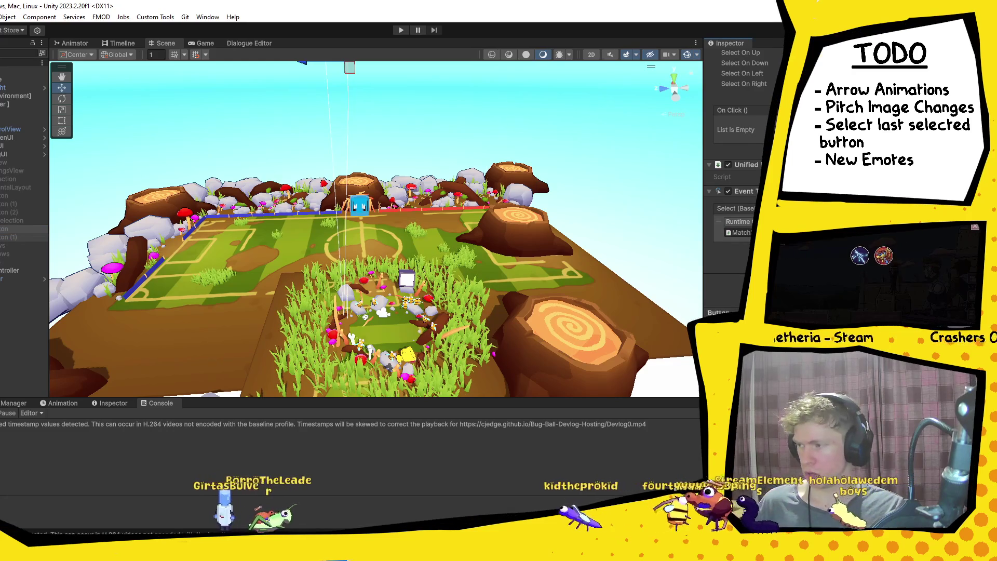
left_click(402, 31)
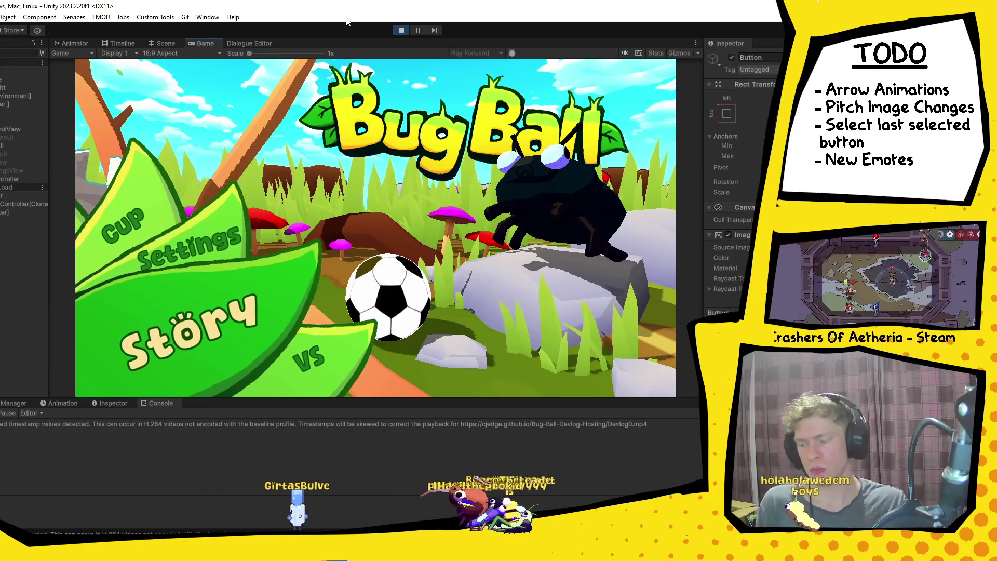
Step: Pick VS from the main menu to reach team and pitch selection, then stop the game
key("Down")
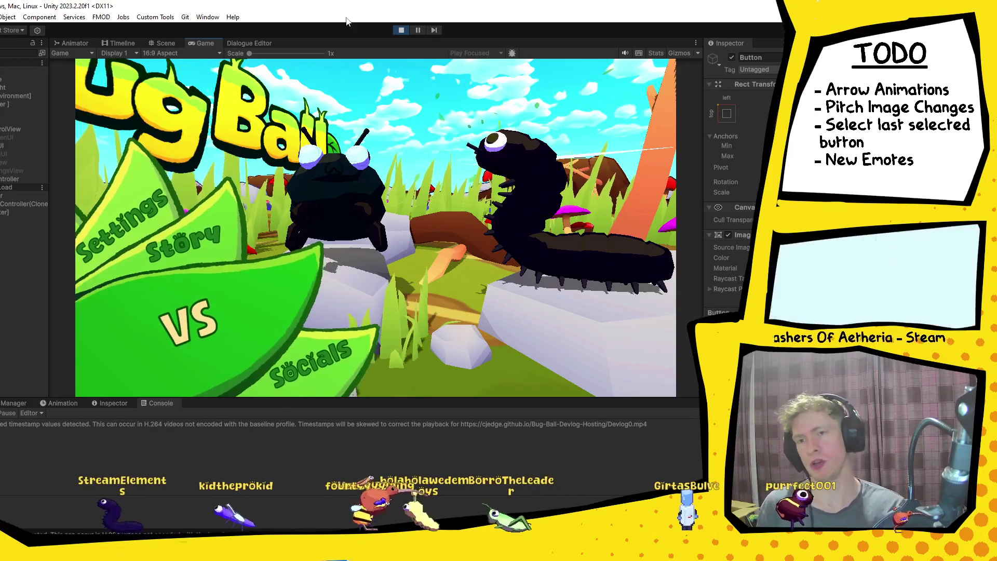
key("Return")
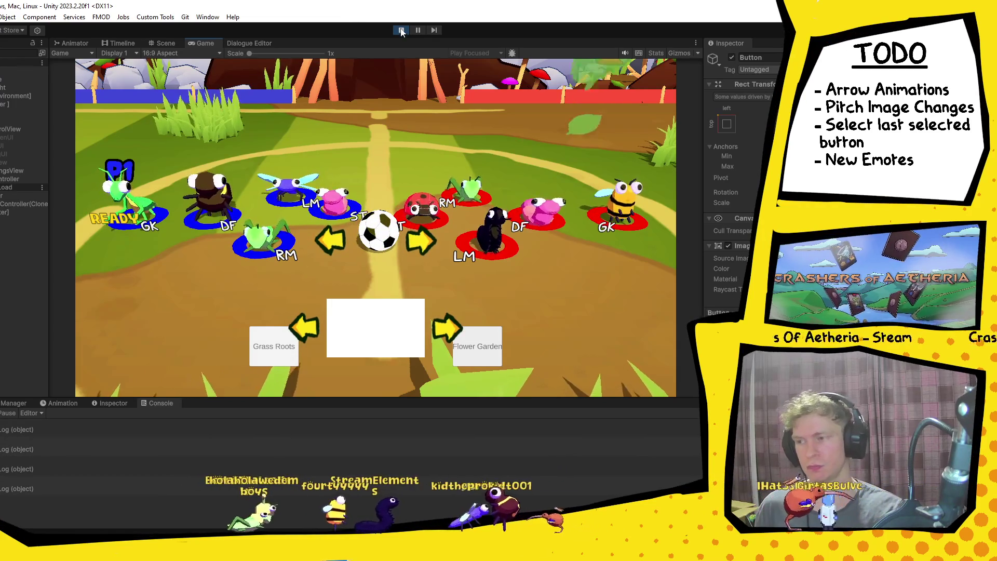
key("ctrl+p")
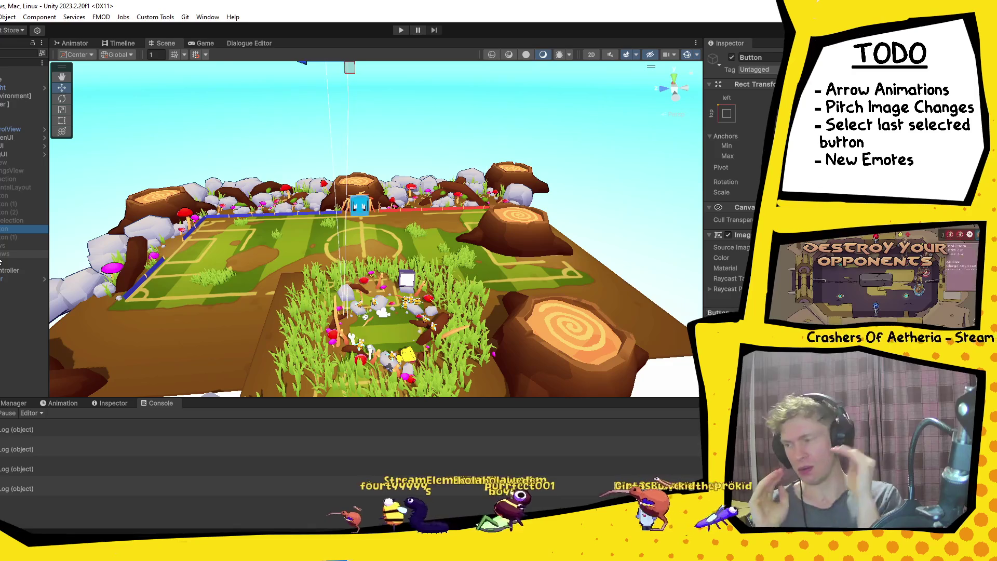
Step: Compare the Navigation and On Click settings of the Button (1) and Button (2) objects
scroll(742, 156, "down", 10)
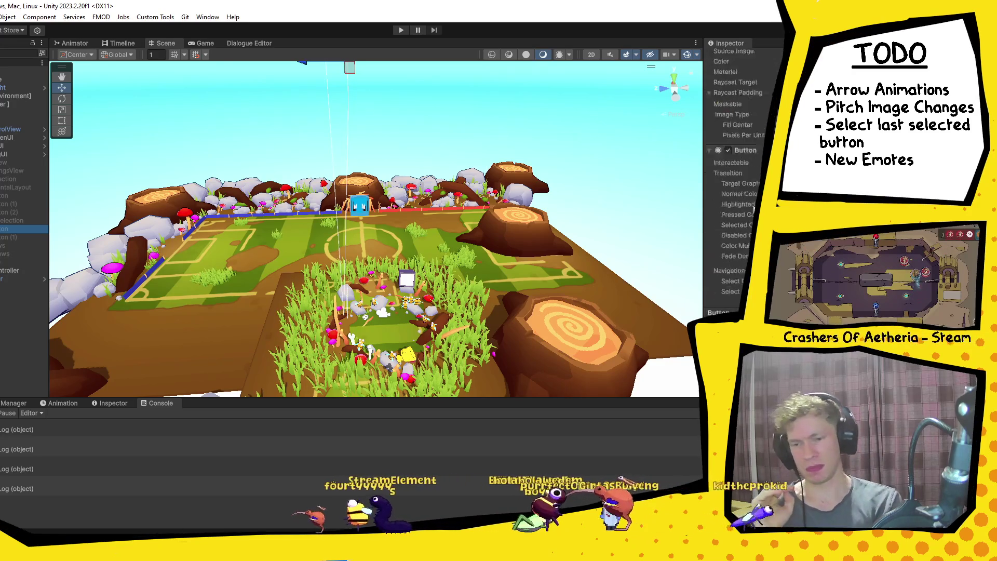
scroll(742, 156, "down", 1)
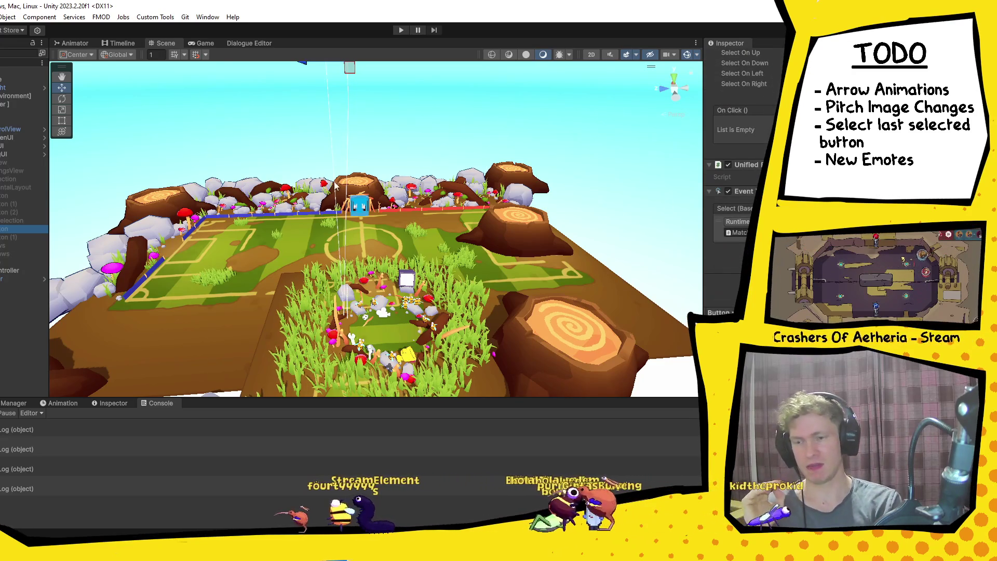
left_click(13, 211)
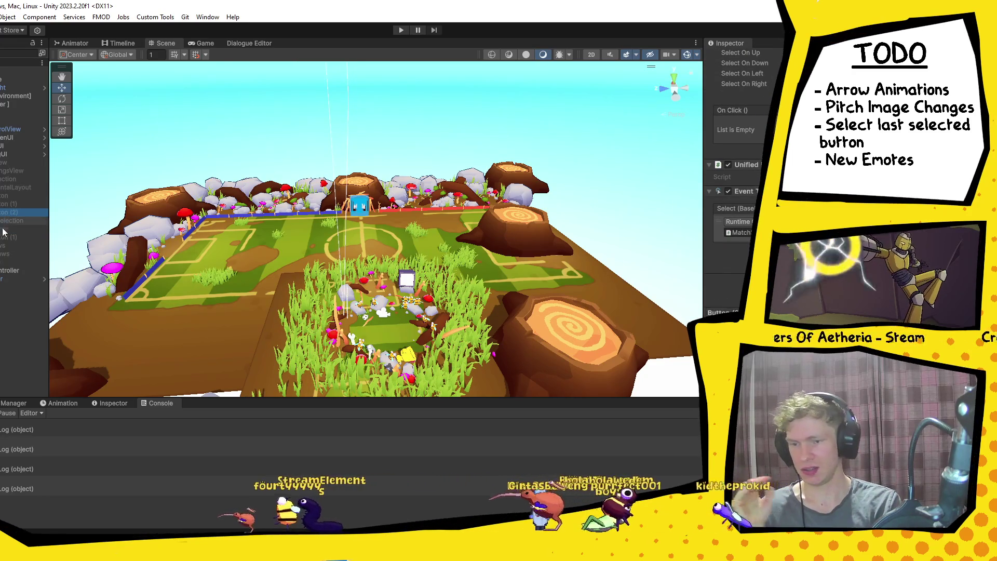
left_click(11, 236)
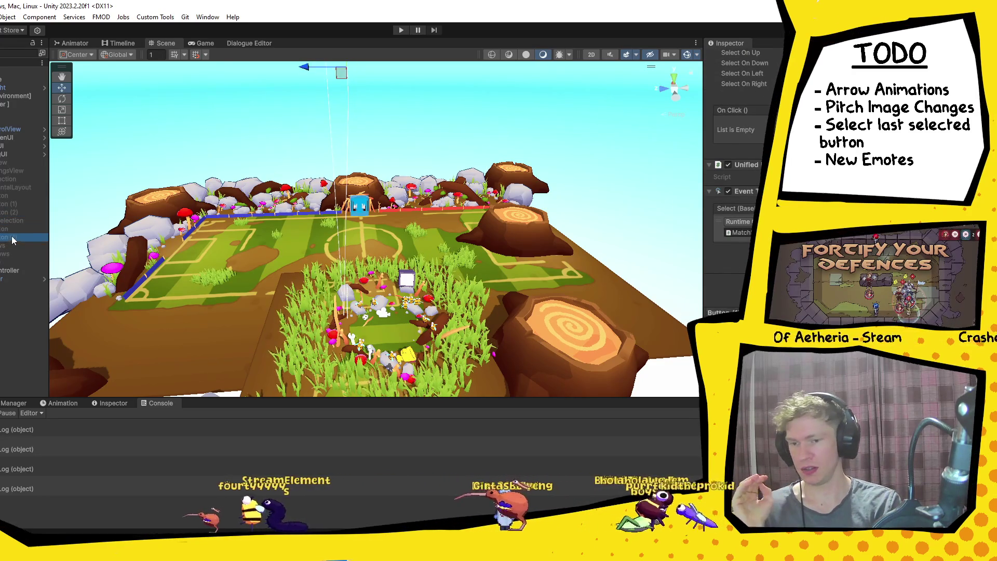
key("Up")
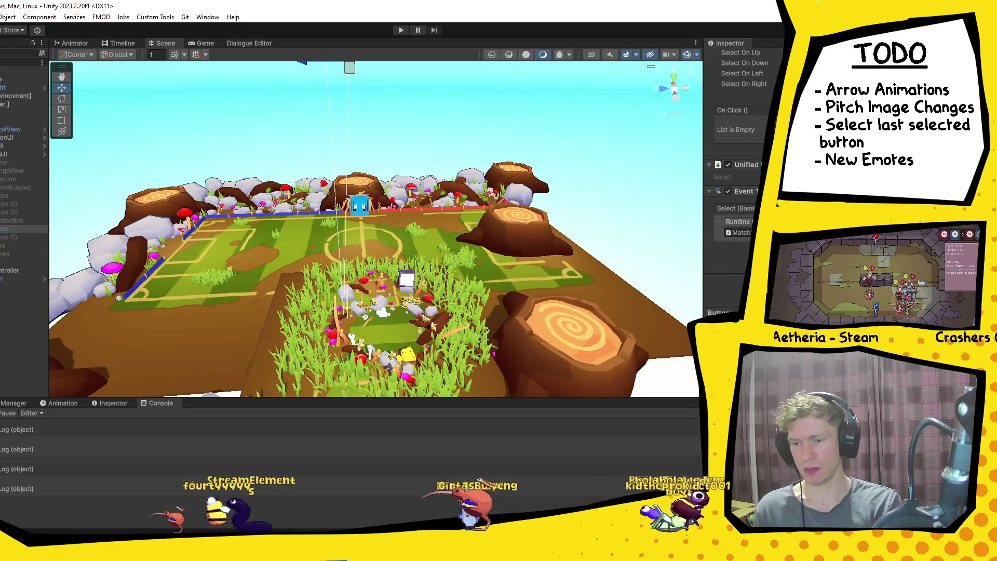
left_click(23, 236)
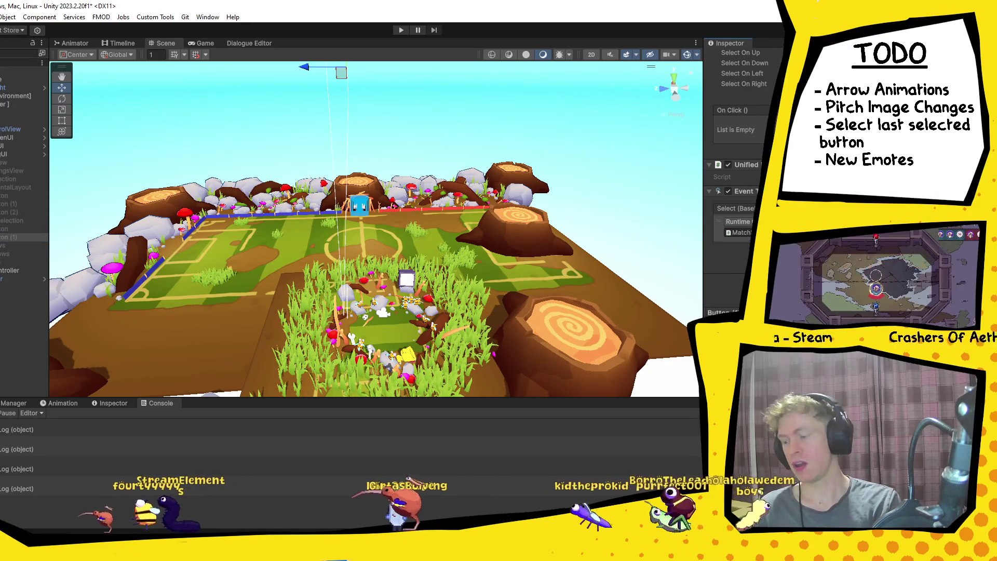
left_click(11, 237)
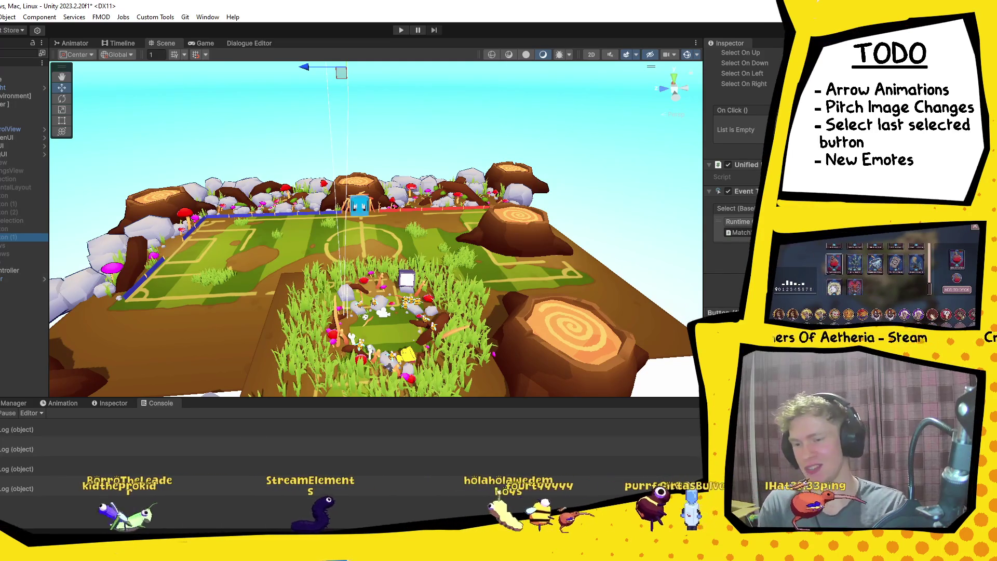
left_click(7, 229)
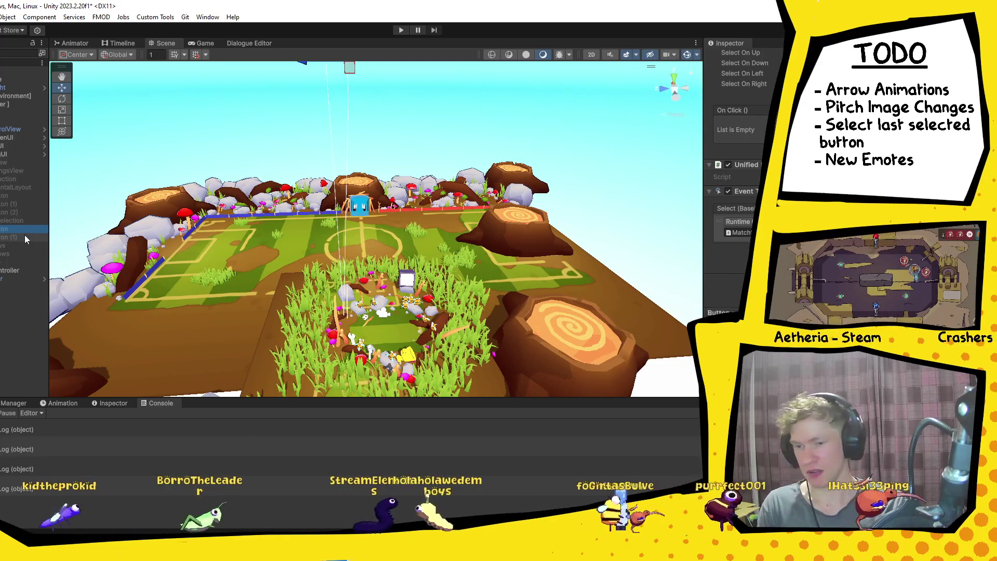
left_click(25, 237)
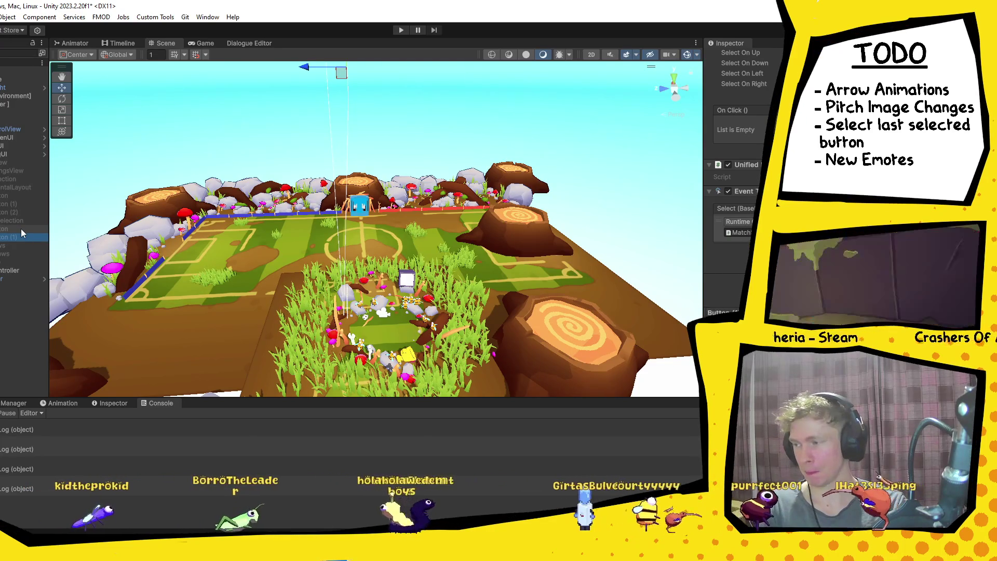
Step: Clear the old log messages from the Console
scroll(831, 207, "up", 3)
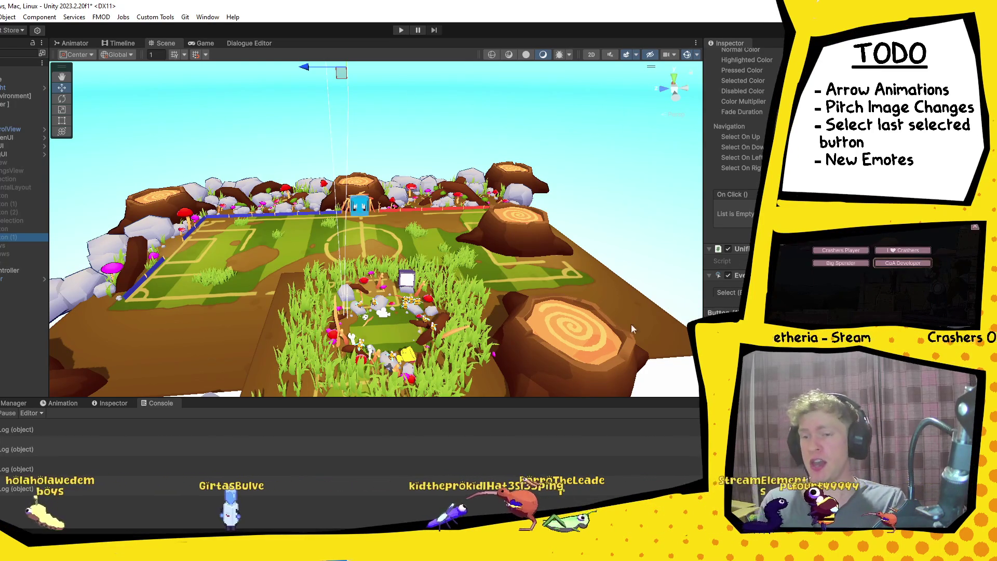
scroll(737, 155, "up", 4)
scroll(737, 156, "up", 2)
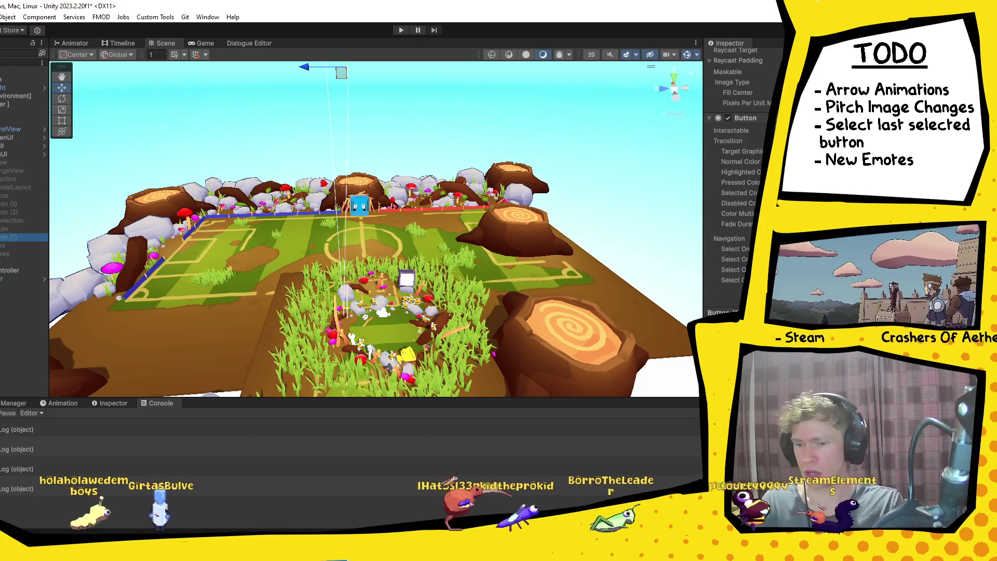
left_click(85, 449)
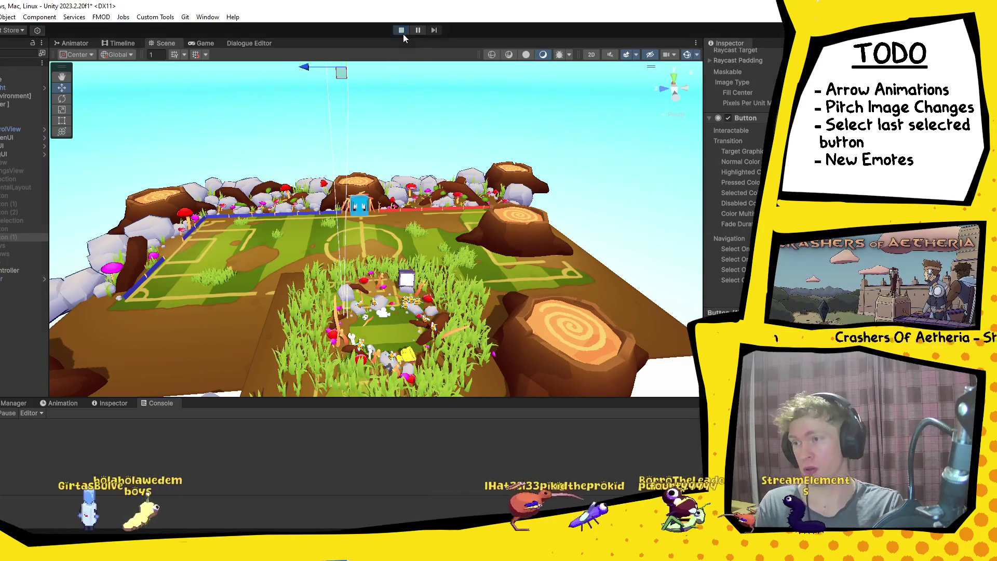
Step: Start Play mode again and bring the browser's image search to the front
left_click(402, 30)
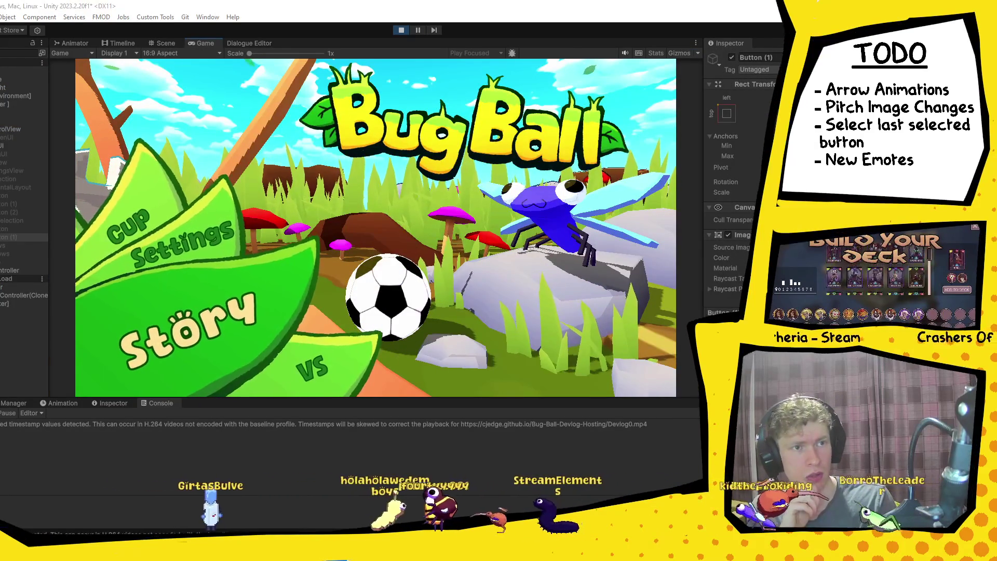
left_click_drag(479, 508, 189, 44)
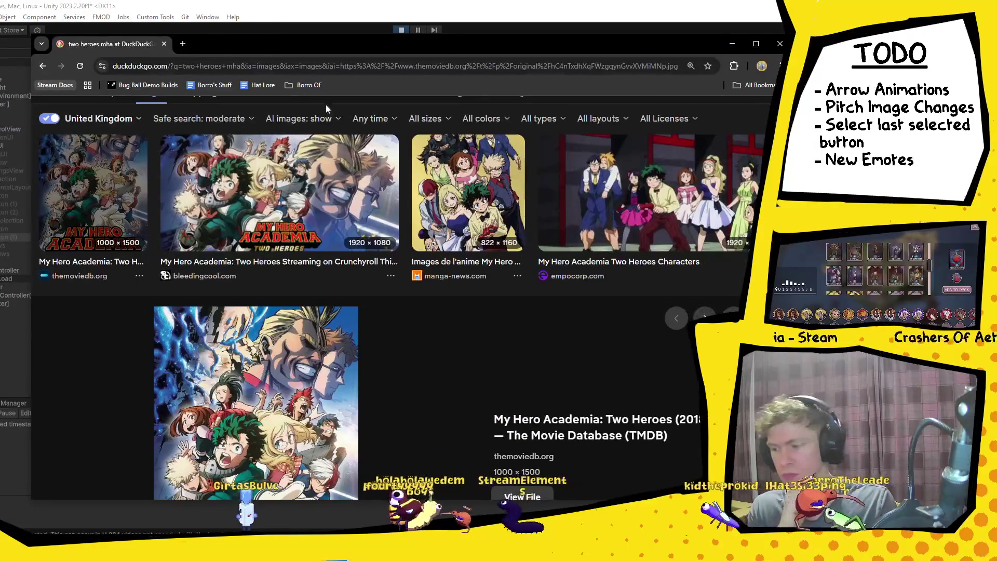
Step: Maximize the browser, close the Two Heroes poster preview, and scroll back up the 'two heroes mha' results
left_click(757, 44)
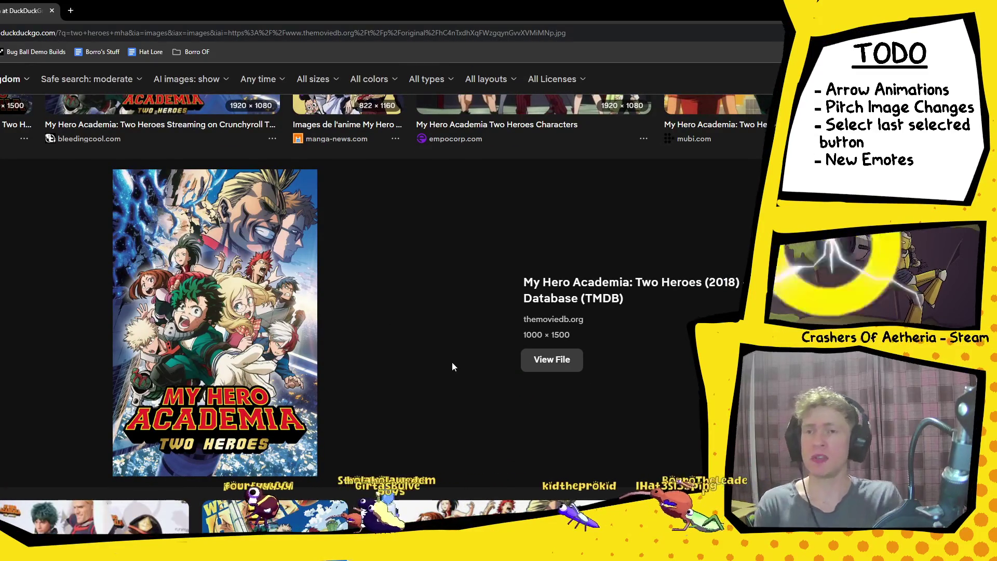
scroll(481, 310, "down", 4)
scroll(481, 307, "up", 5)
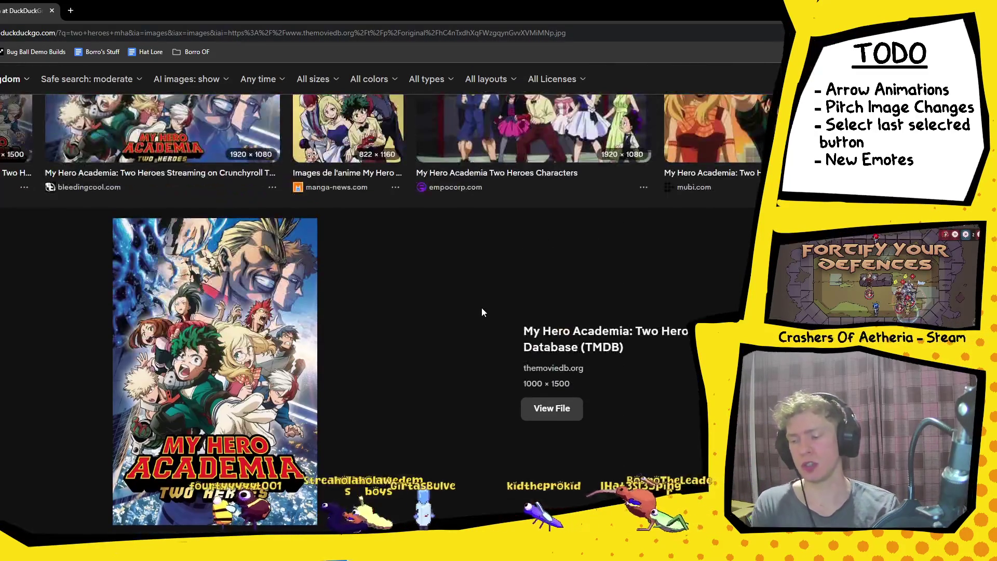
scroll(480, 307, "down", 1)
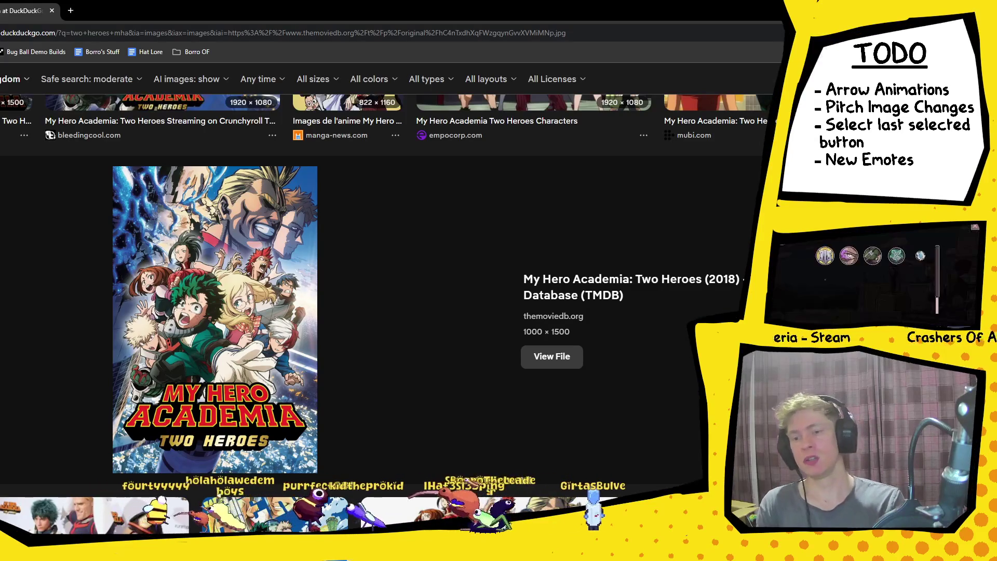
key("Escape")
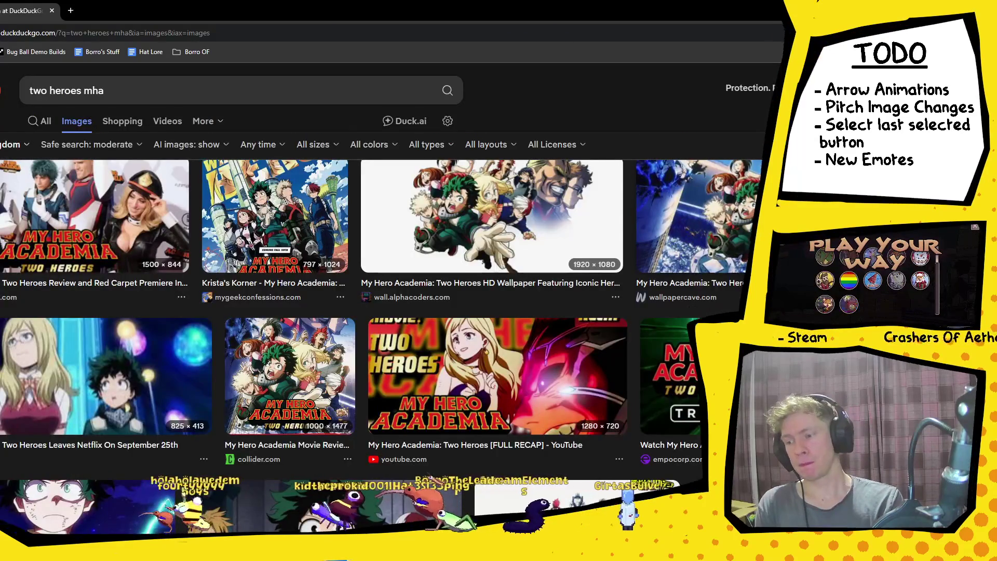
scroll(363, 338, "up", 3)
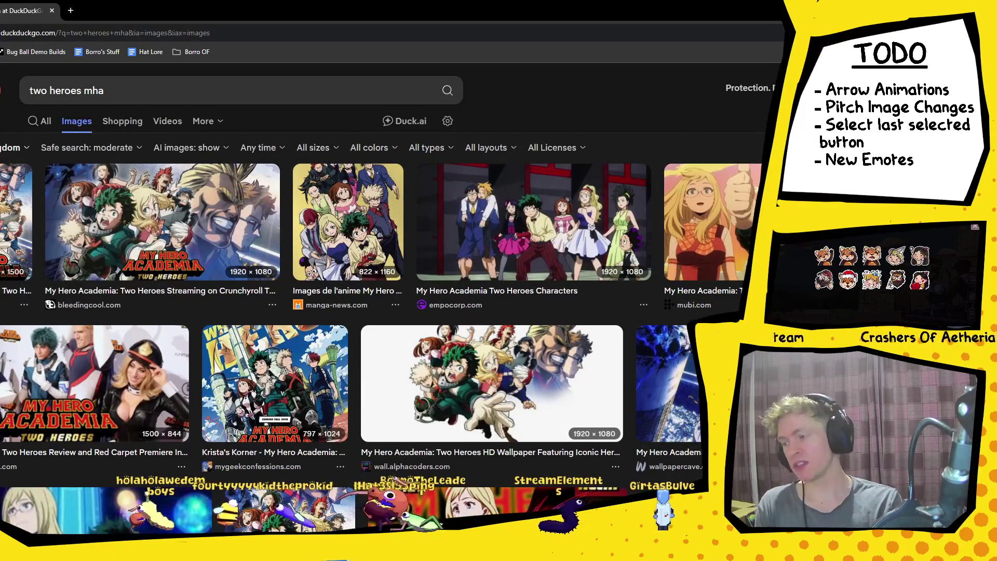
key("alt+Tab")
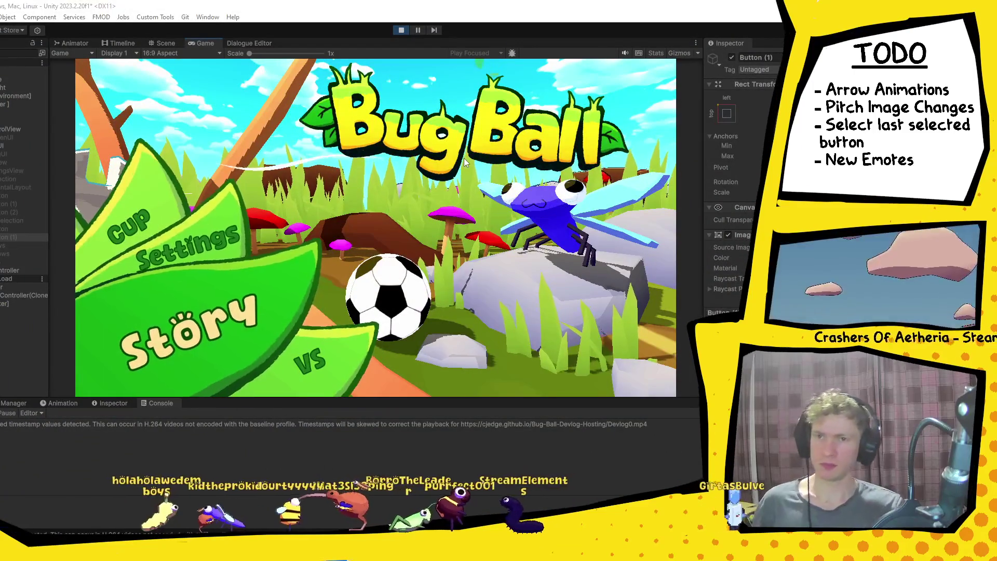
Step: Play through VS and confirm the team to reach the pitch-selection screen
key("Down")
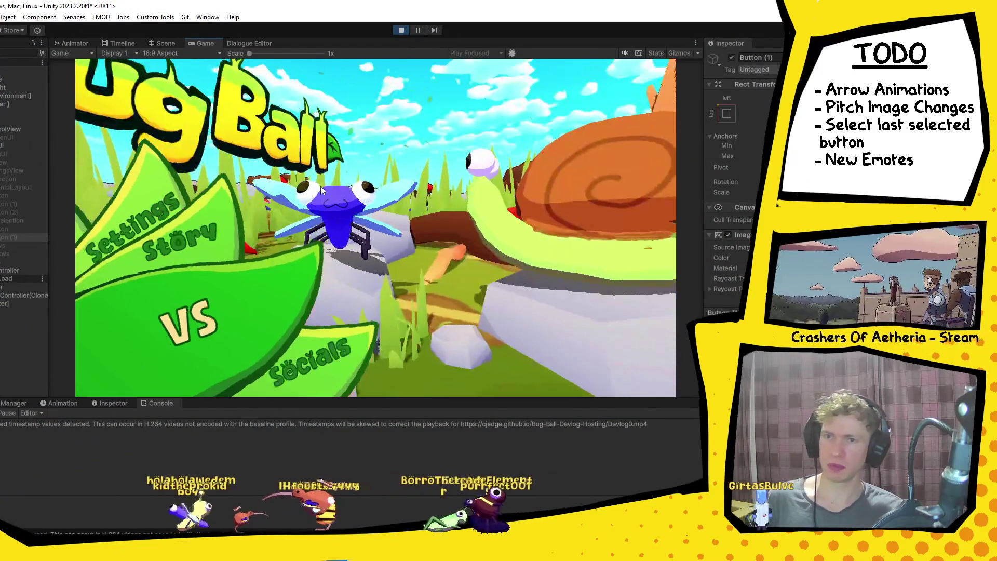
key("Return")
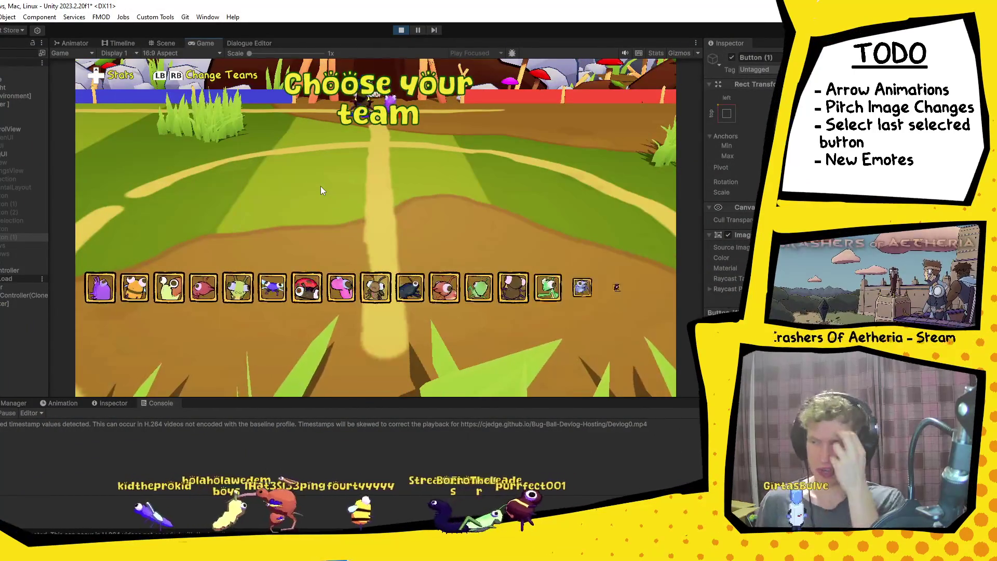
key("Return")
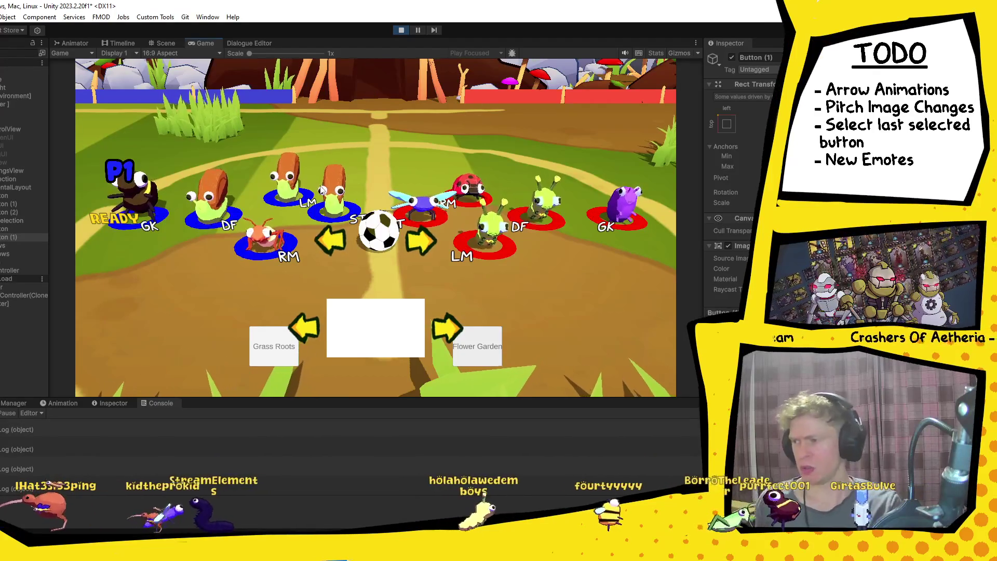
Step: Locate and select the object assigned as MatchSettingsView's Left Pitch, then show the Scene view
left_click(11, 220)
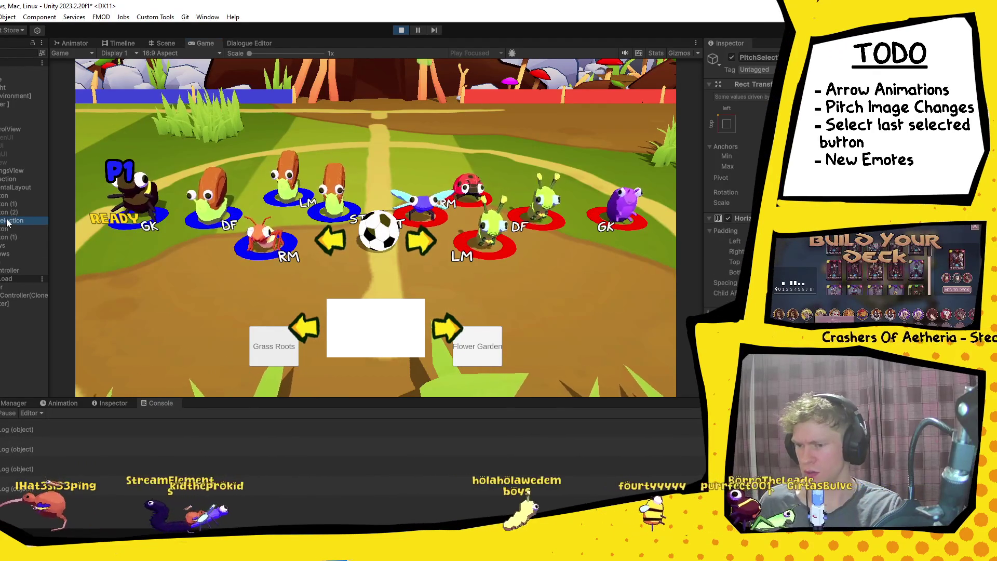
left_click(11, 171)
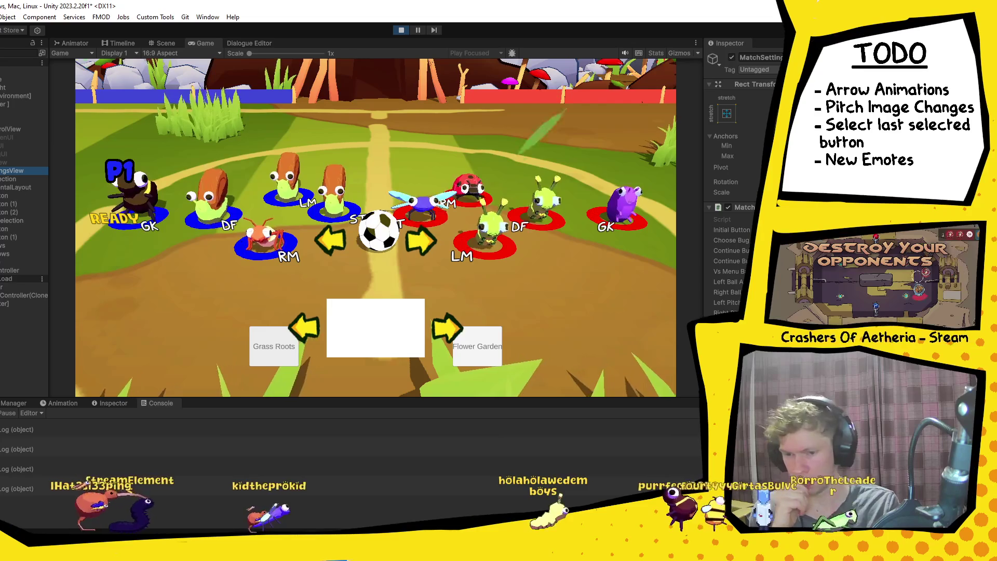
left_click(737, 302)
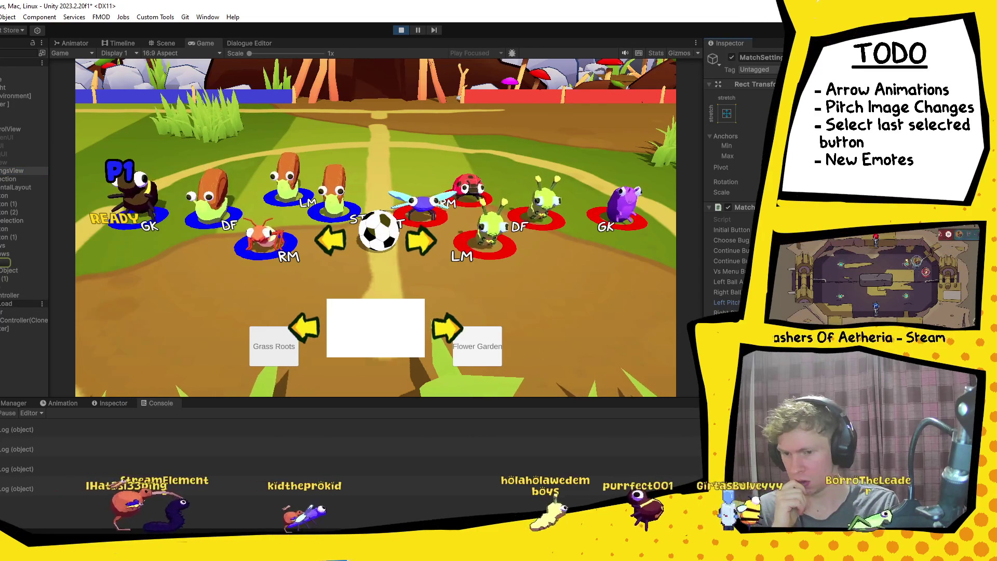
left_click(22, 273)
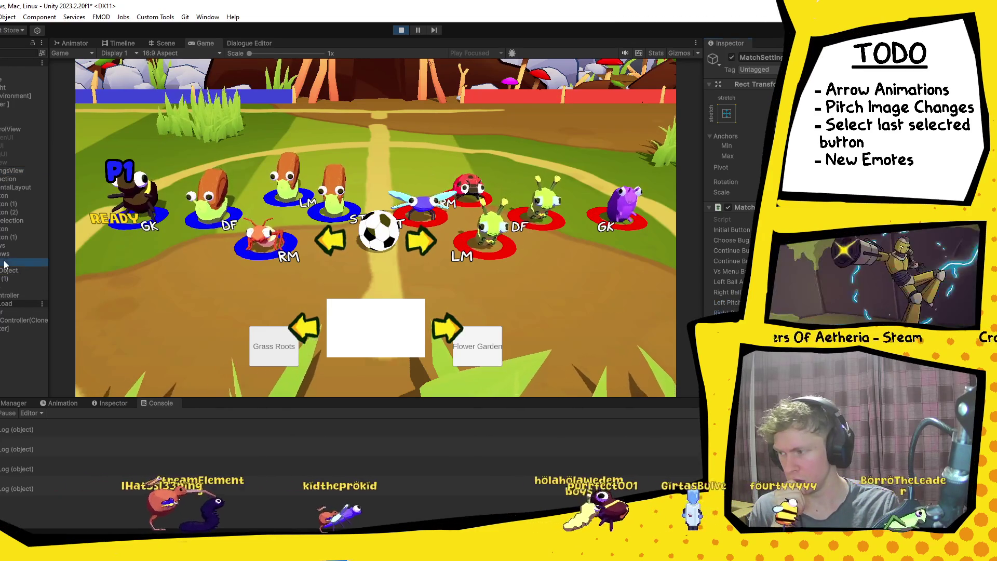
left_click(156, 44)
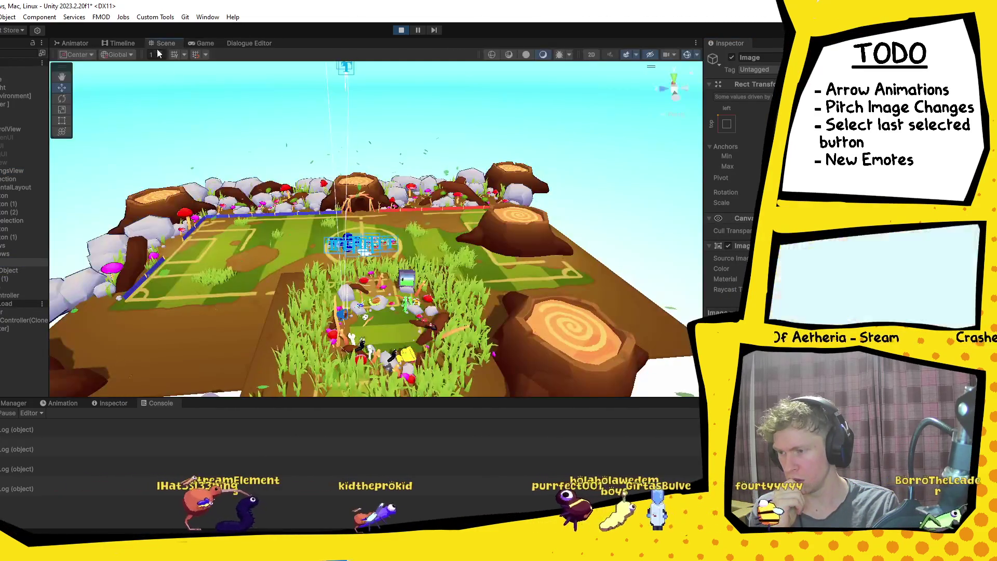
Step: Frame the left-arrow Image in the Scene view and open MatchSettingsView.cs at the sceneIndex log
key("f")
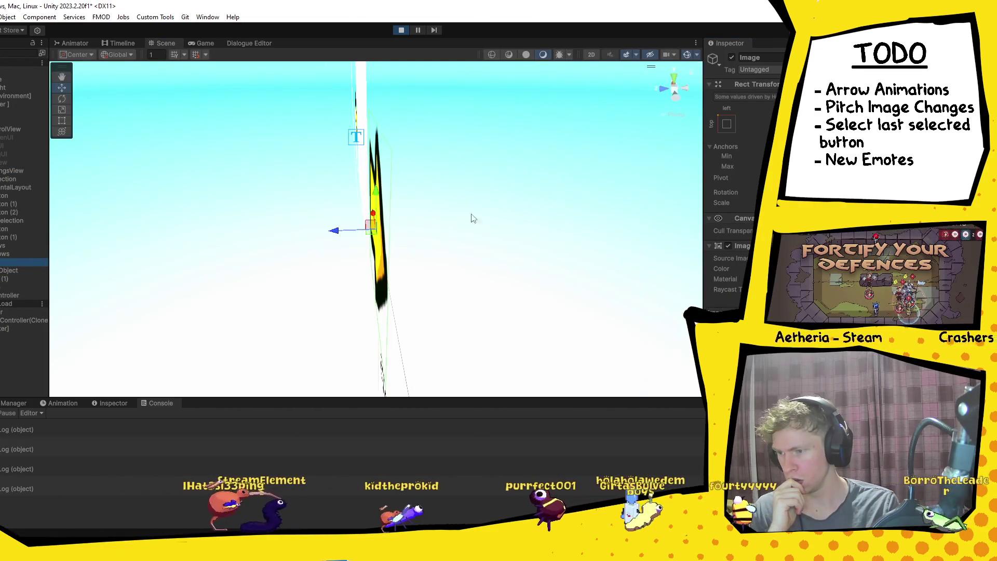
mouse_move(472, 218)
left_mouse_down()
mouse_move(289, 216)
mouse_move(323, 158)
mouse_move(405, 207)
mouse_move(483, 315)
mouse_move(436, 260)
mouse_move(403, 311)
left_mouse_up()
double_click(60, 426)
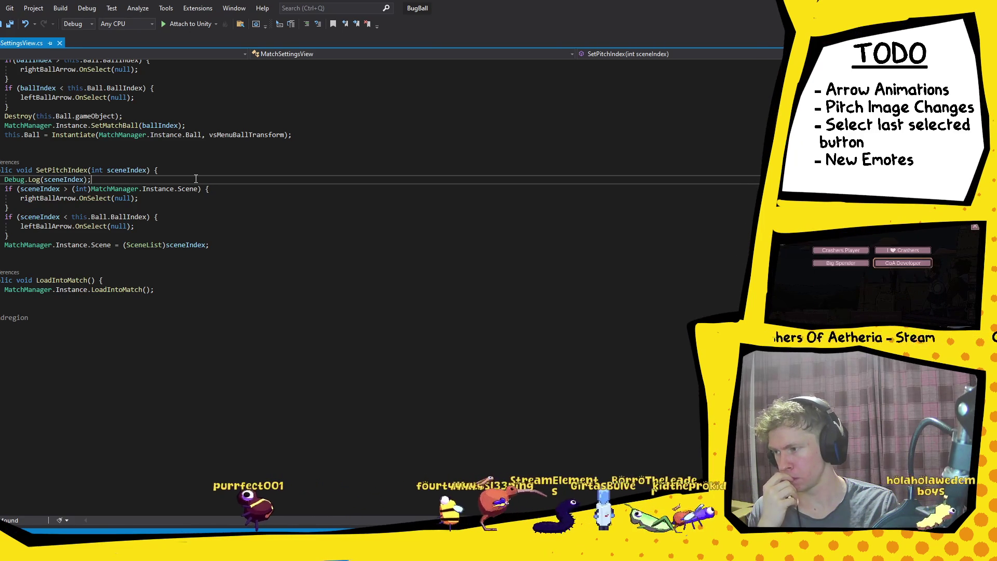
Step: Add a Debug.Log line in SetPitchIndex printing (int)MatchManager.Instance.Scene
key("Return")
key("Tab")
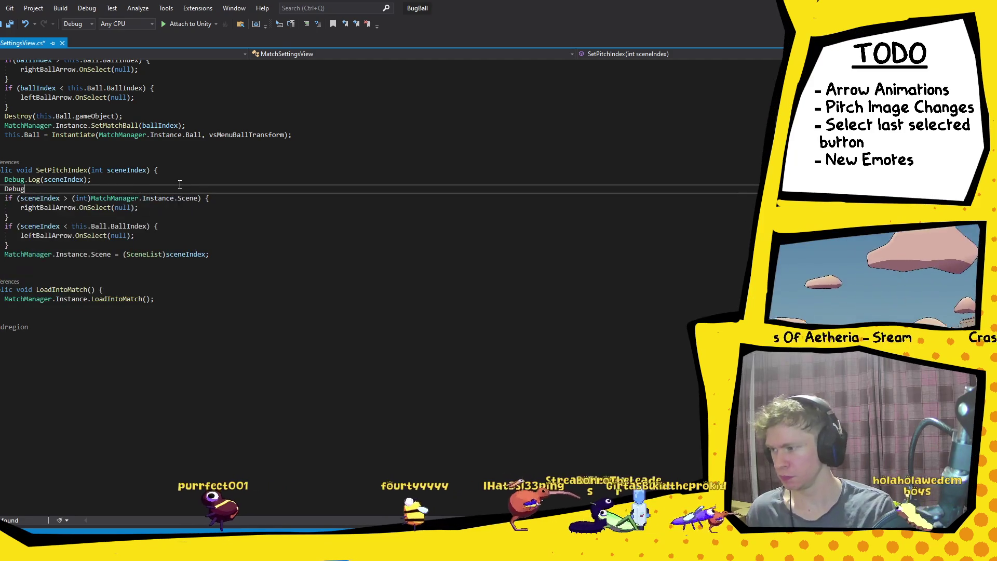
type(".Log(")
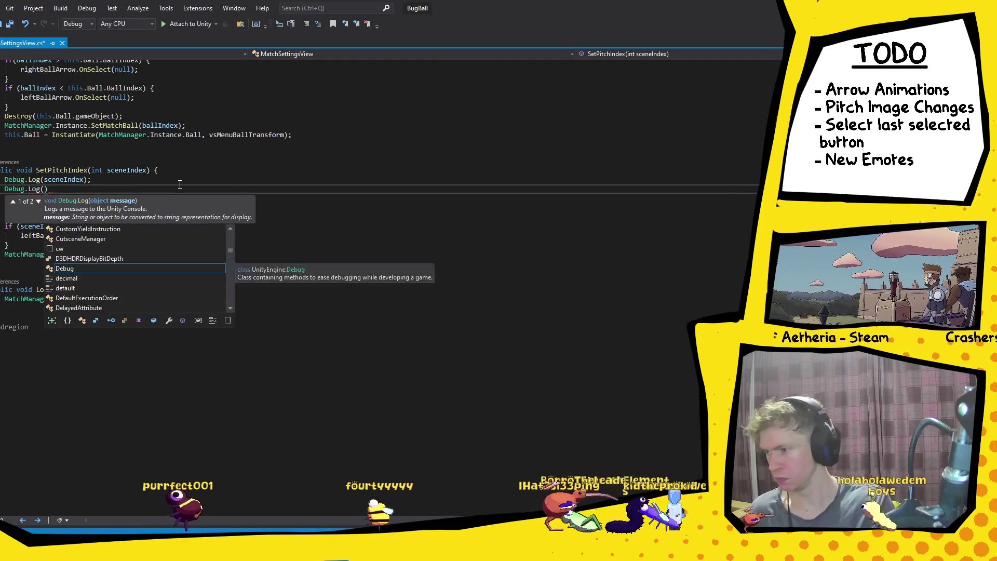
left_click(272, 152)
left_click_drag(201, 199, 71, 199)
key("ctrl+c")
left_click(46, 189)
key("ctrl+v")
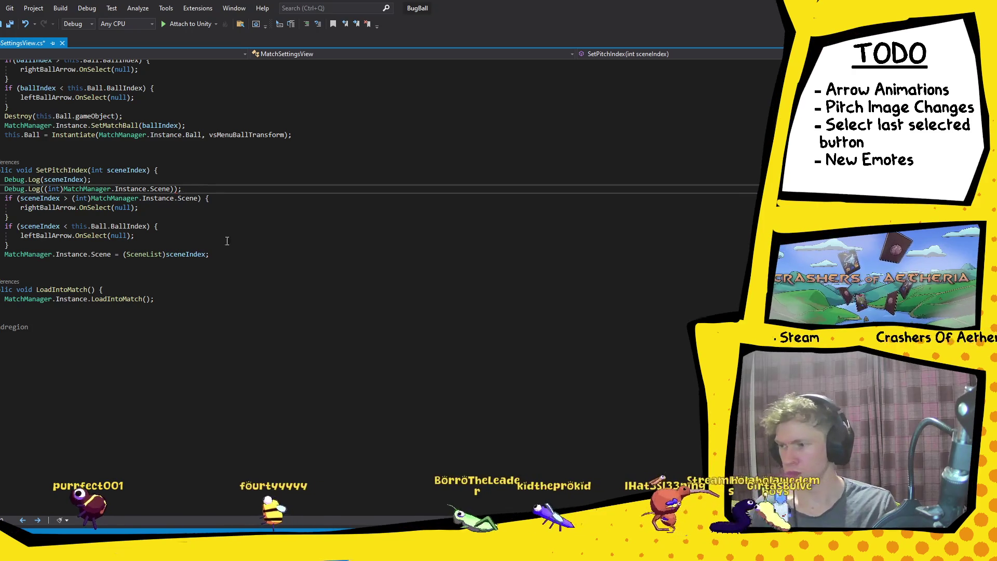
key("alt+Tab")
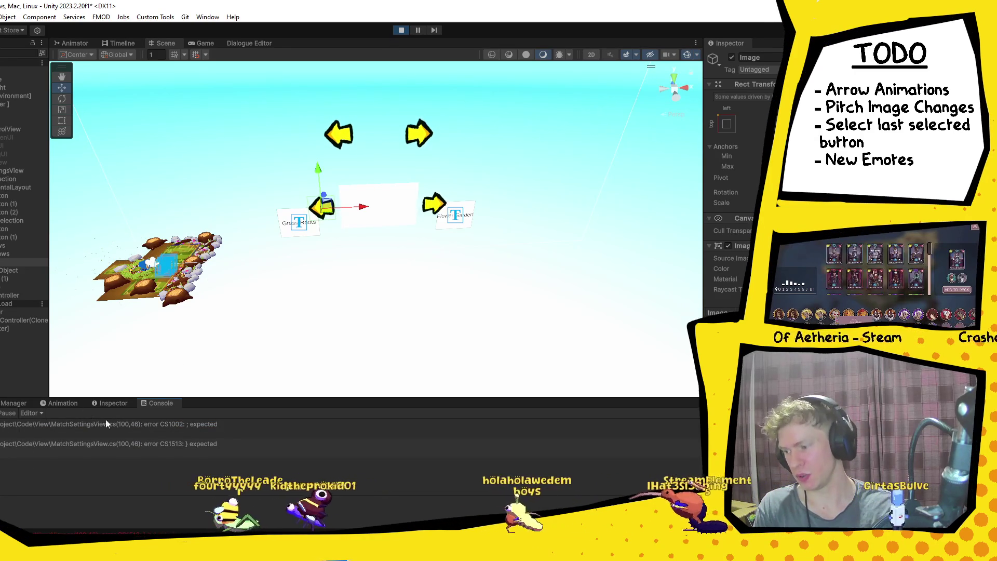
Step: Remove the extra parentheses on the new Debug.Log line and stop the running game
double_click(238, 422)
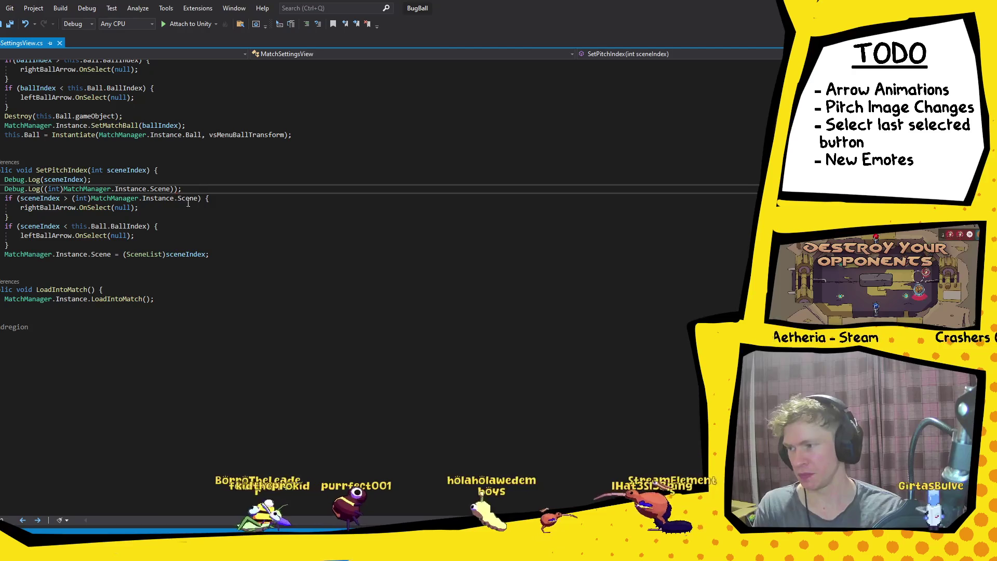
left_click(178, 188)
key("BackSpace")
left_click(48, 189)
key("BackSpace")
left_click(229, 188)
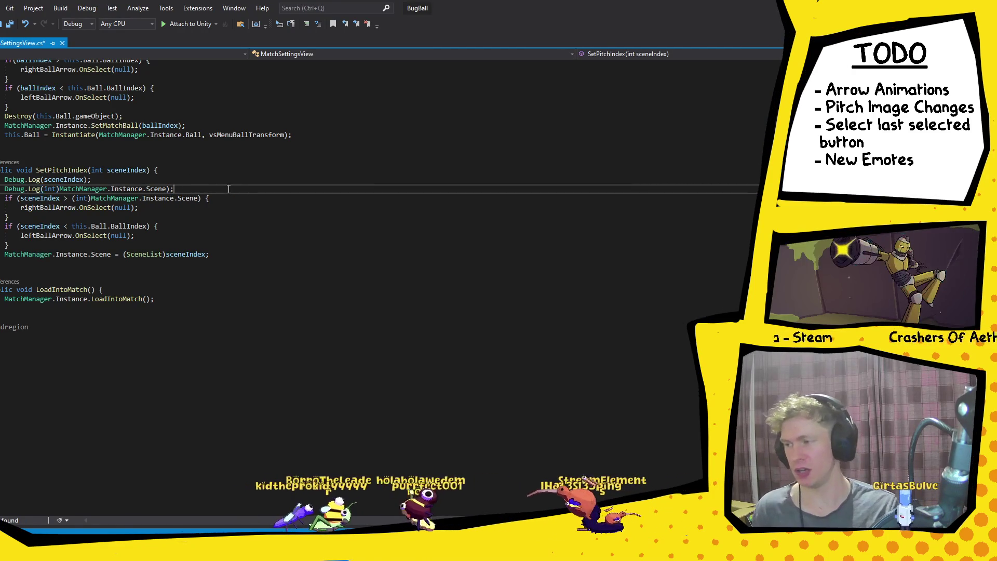
key("alt+Tab")
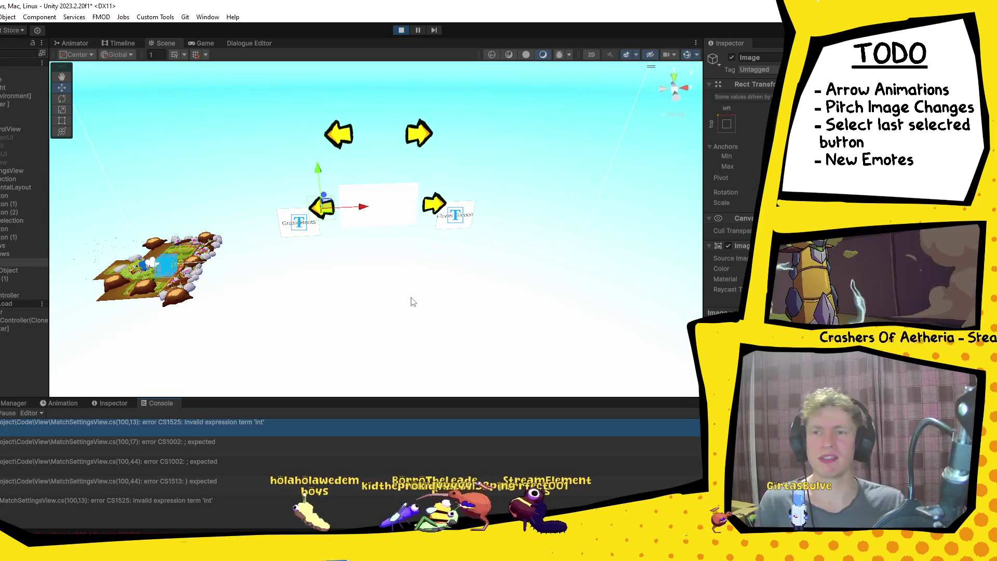
left_click(401, 31)
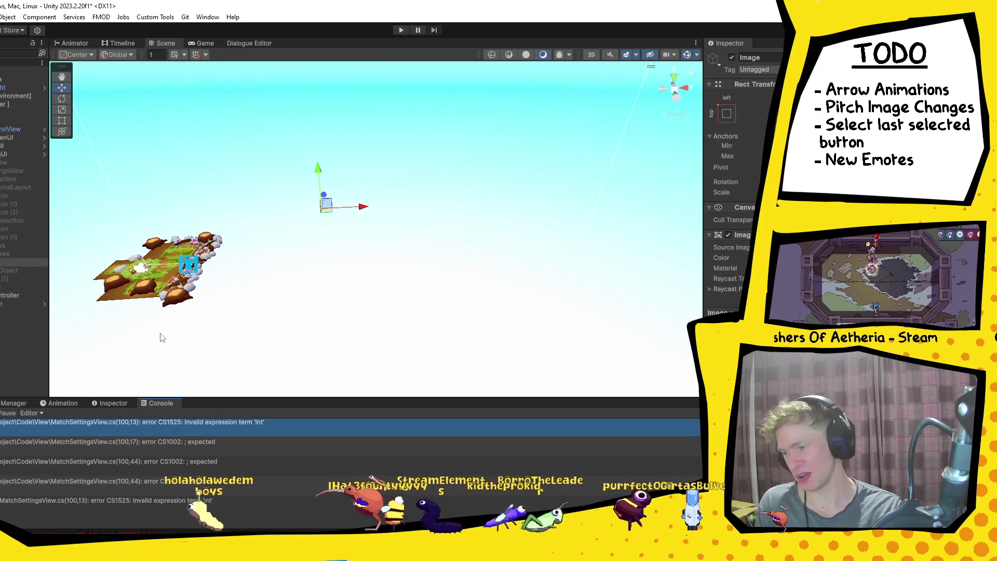
Step: Fix the remaining compile error by restoring a missing opening parenthesis, then return to Unity
double_click(328, 431)
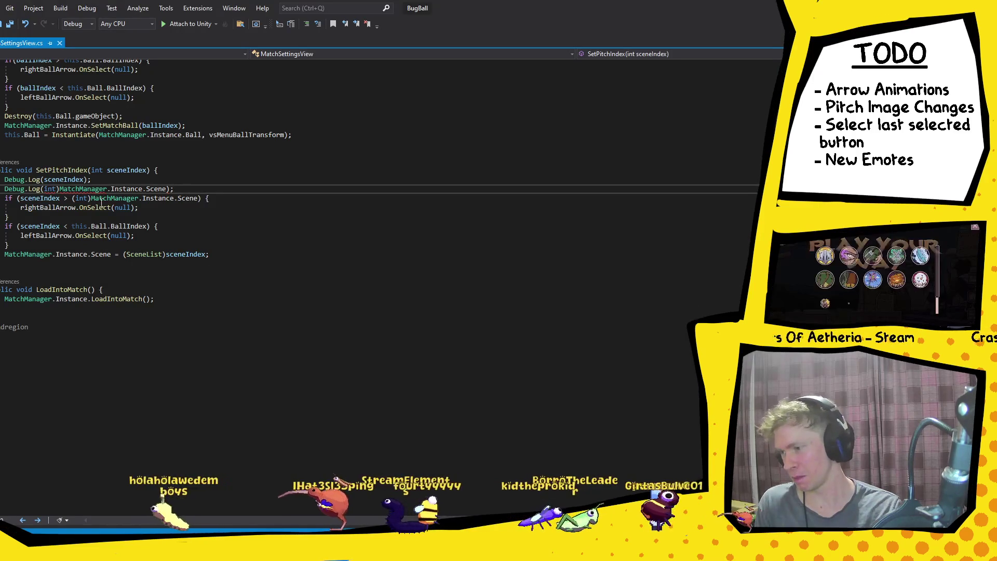
mouse_move(49, 192)
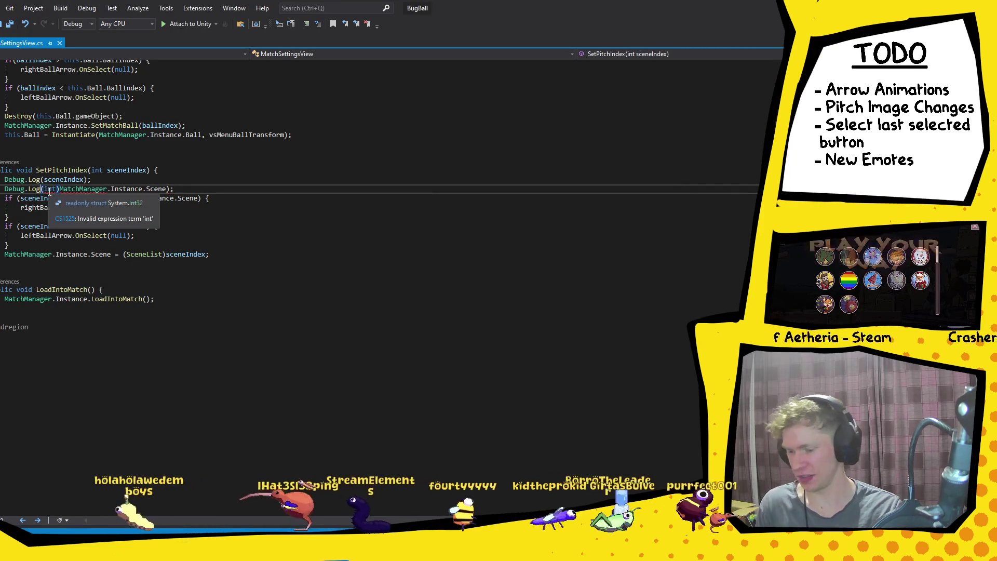
type("(")
key("Escape")
key("Up")
key("End")
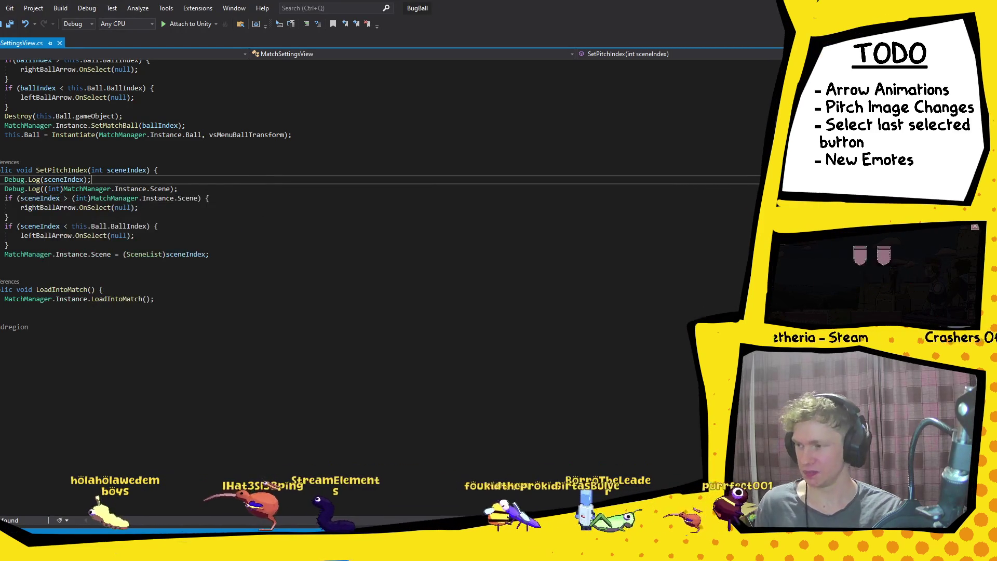
key("alt+Tab")
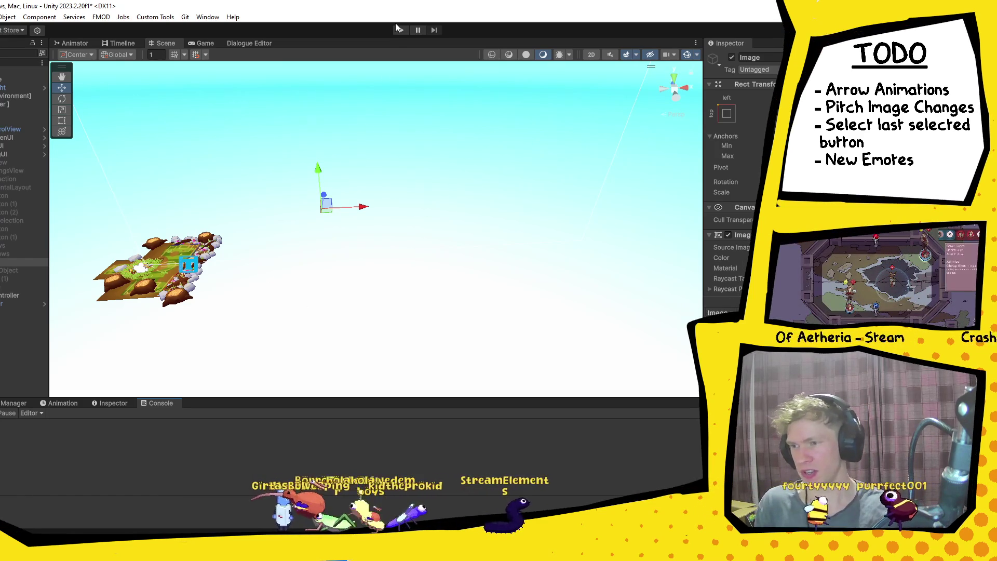
Step: Play through VS to pitch selection, then open MatchSettingsView.cs from a Console log entry
left_click(396, 27)
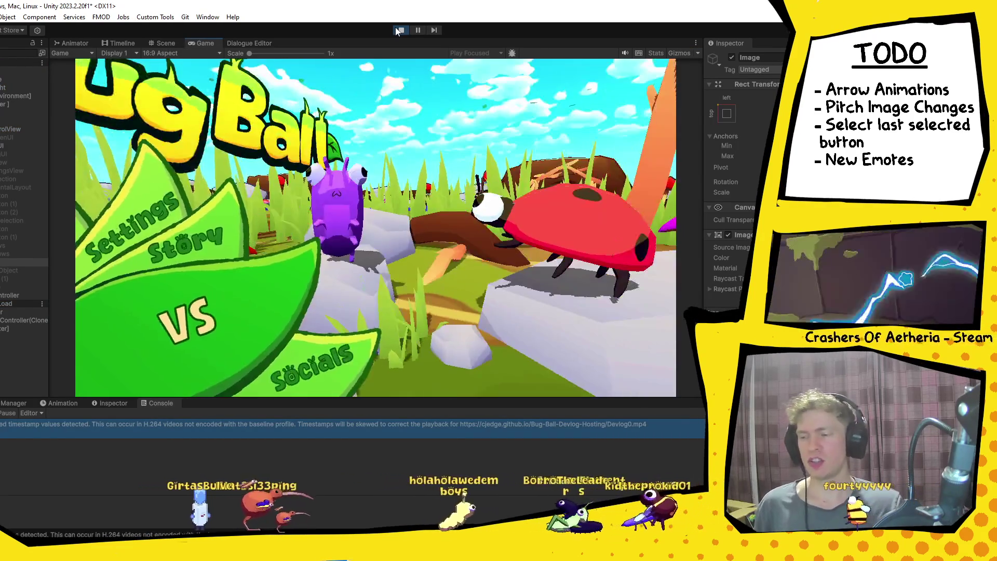
key("Return")
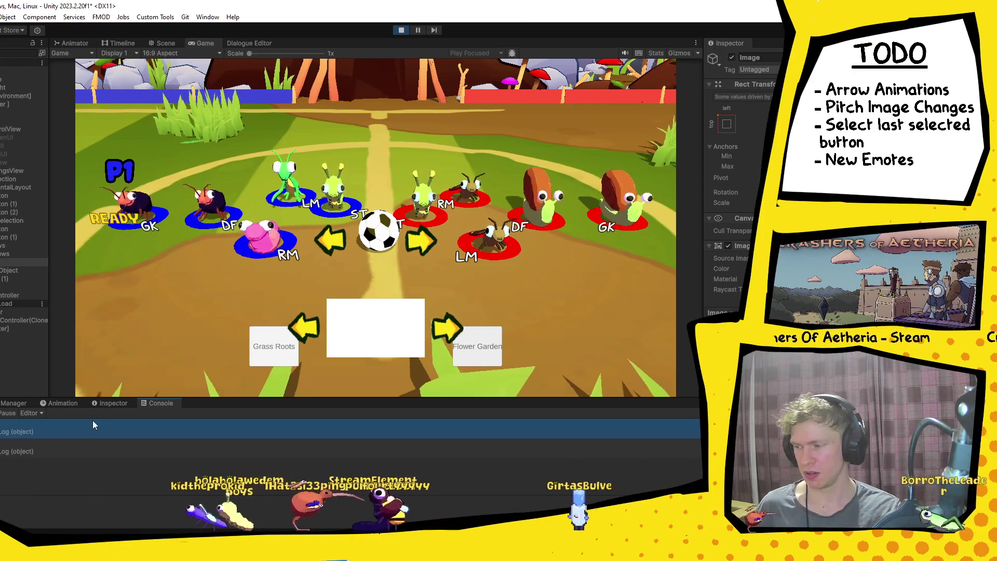
double_click(92, 430)
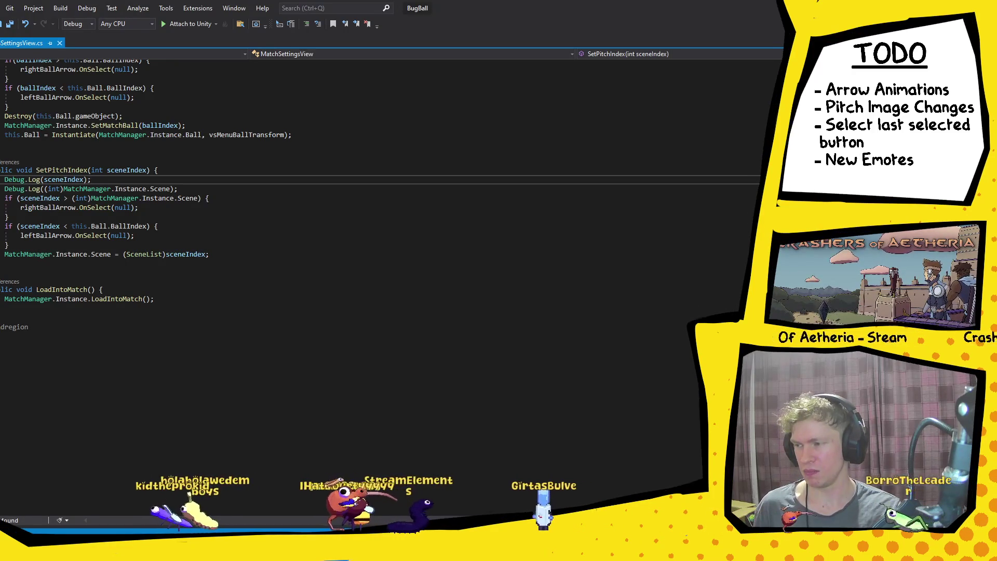
Step: Review SetPitchIndex's two Debug.Log lines, then return to the running game in Unity
scroll(318, 295, "up", 4)
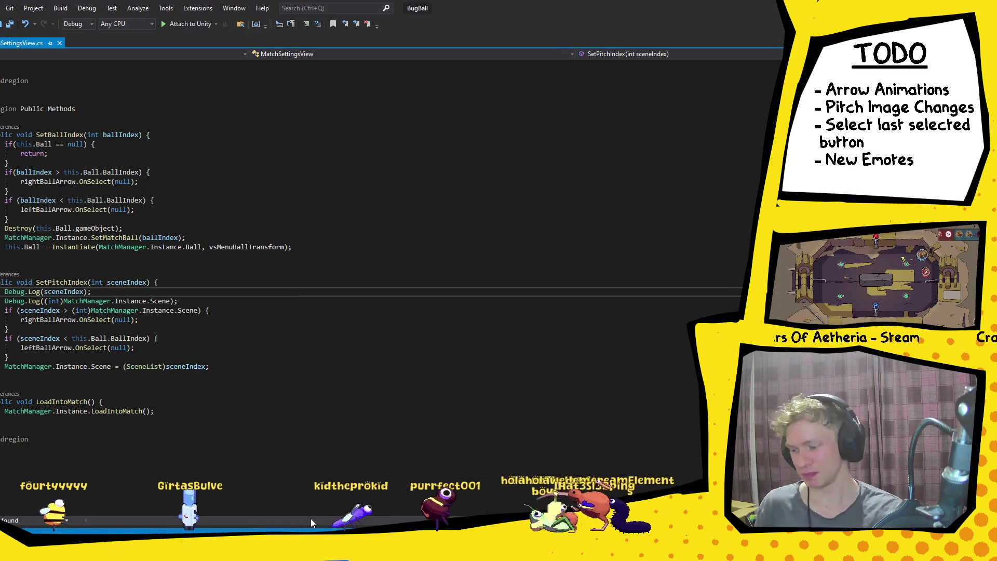
key("alt+Tab")
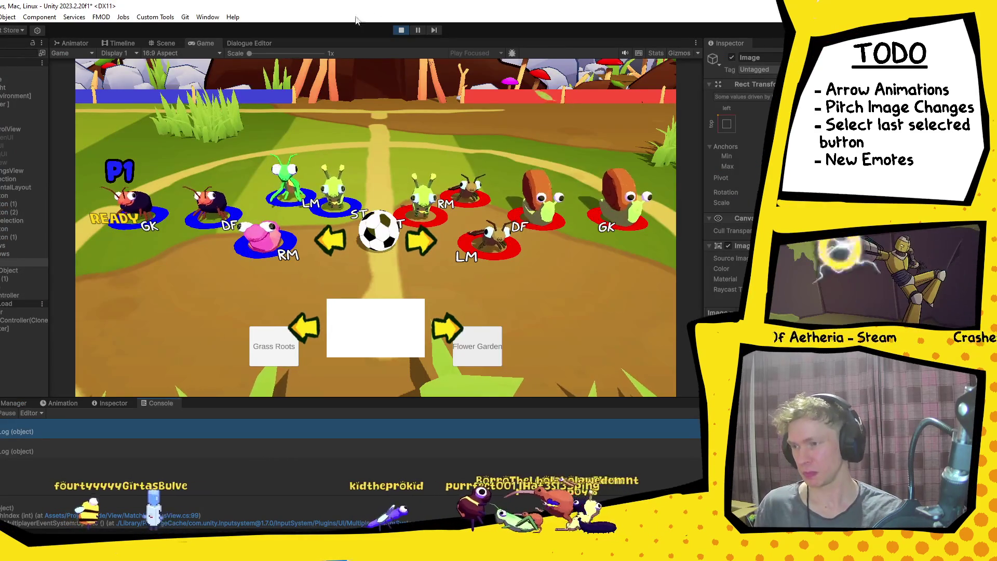
Step: Exit Play mode and return to editing the Bug Ball pitch scene
left_click(402, 30)
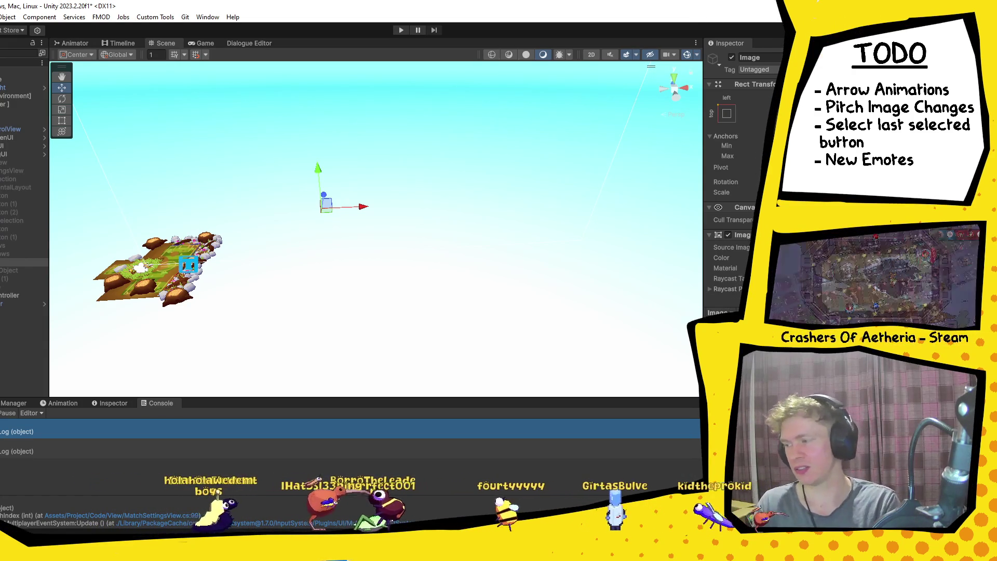
Step: Check the On Click settings of Button and Button (1), then run the game
scroll(743, 171, "down", 8)
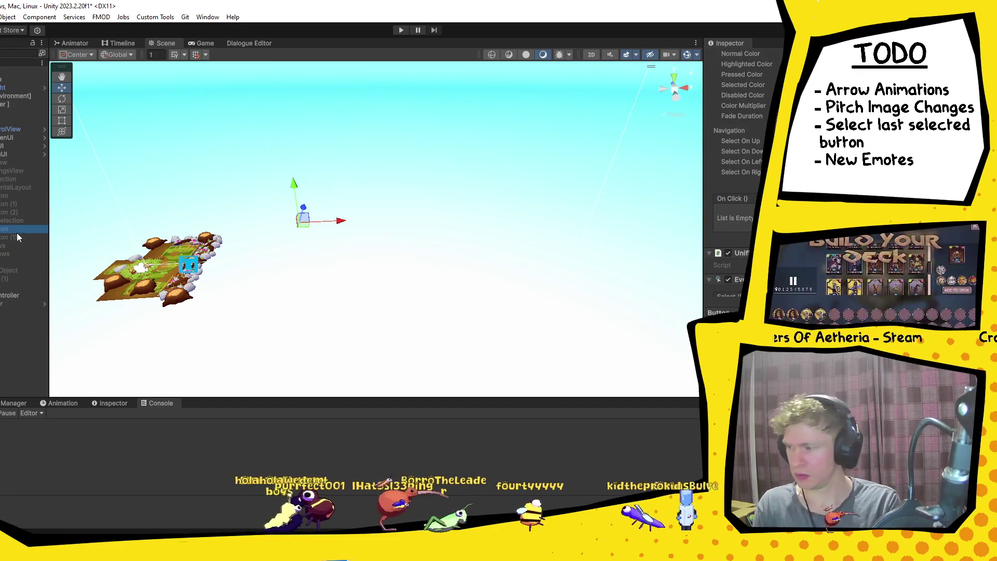
left_click_drag(13, 238, 720, 203)
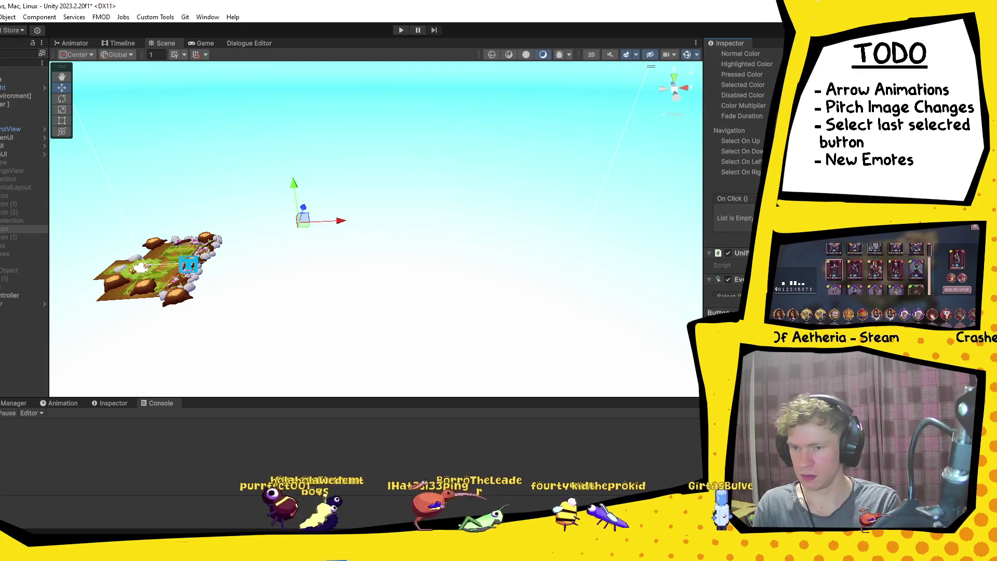
left_click(17, 237)
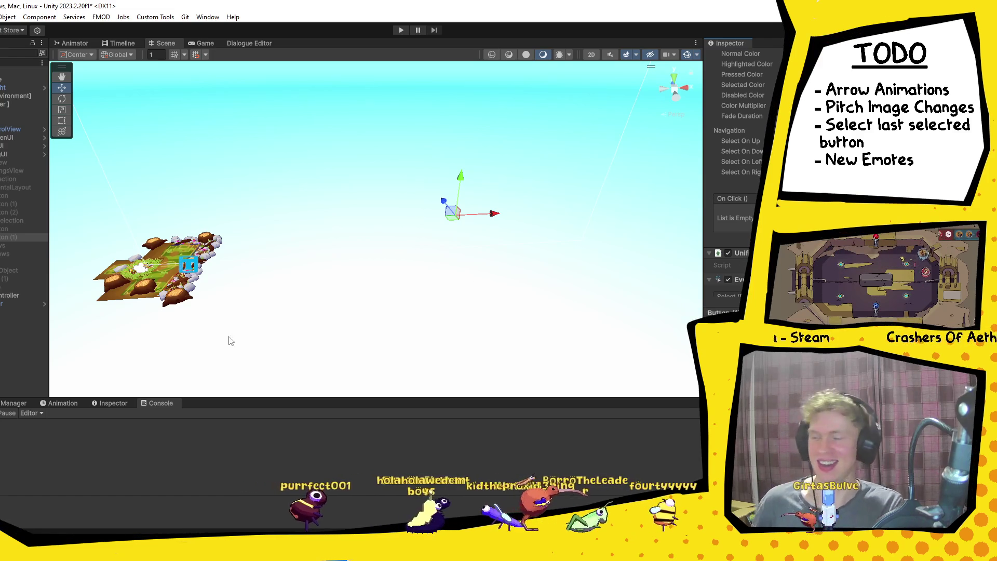
left_click(402, 33)
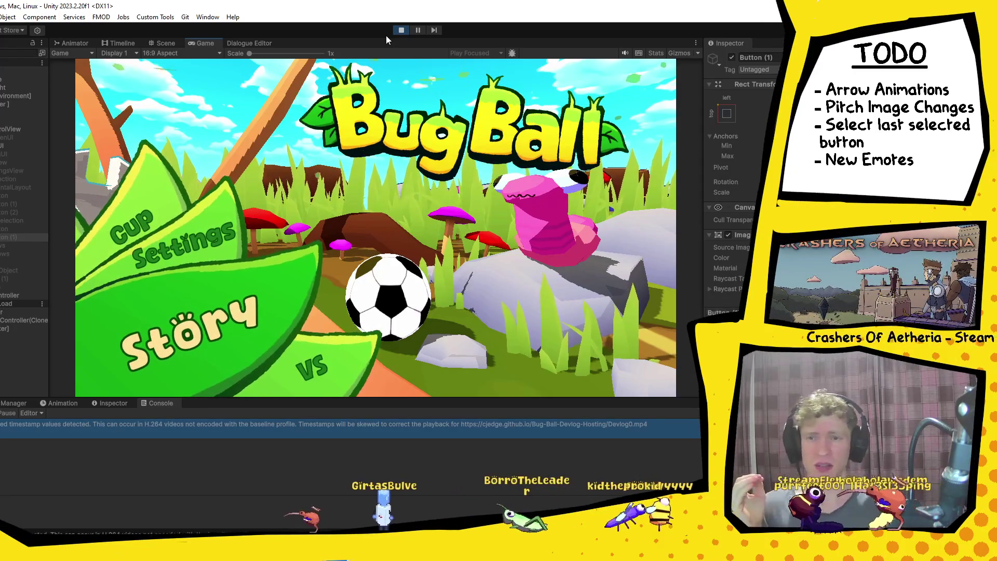
Step: Advance to team selection, inspect MatchSettingsView's arrow references, and switch to Visual Studio
key("Return")
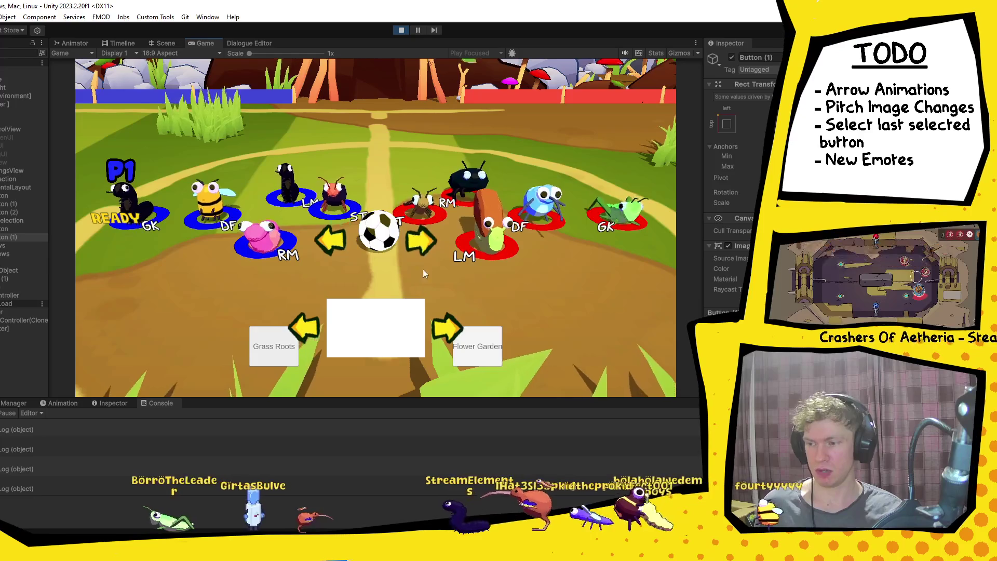
left_click(26, 172)
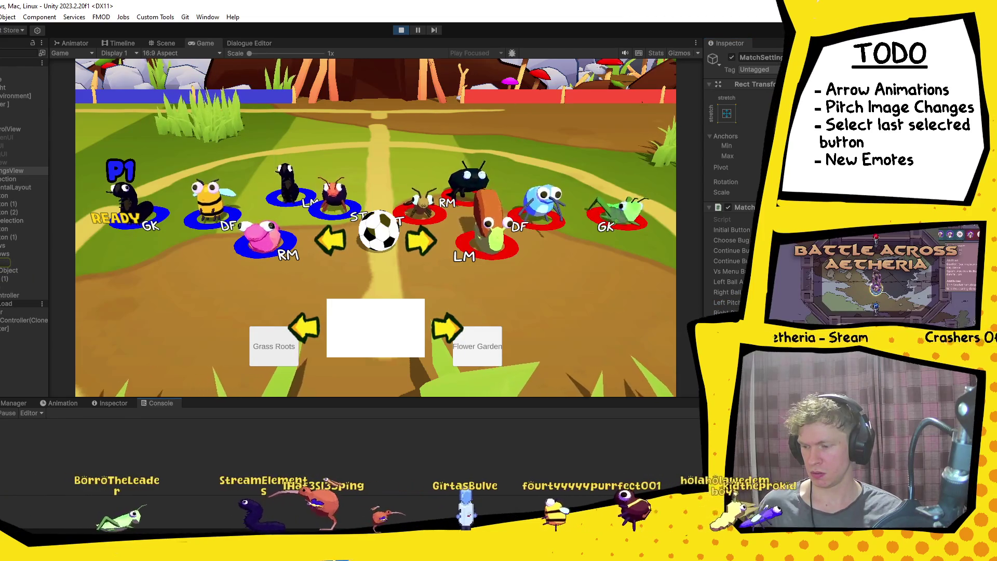
key("alt+Tab")
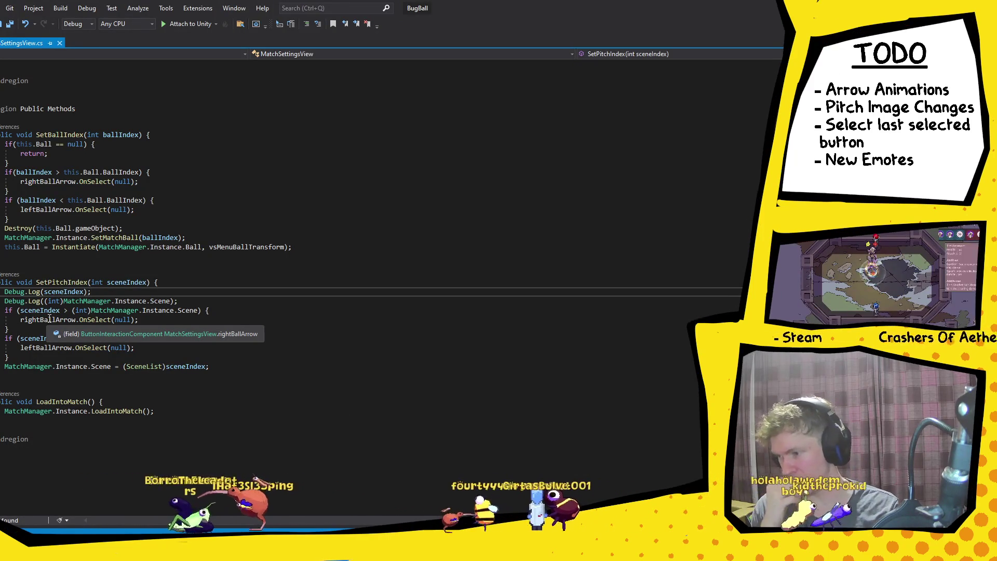
Step: In SetPitchIndex, replace rightBallArrow with rightPitchArrow and move to the leftBallArrow line
double_click(49, 319)
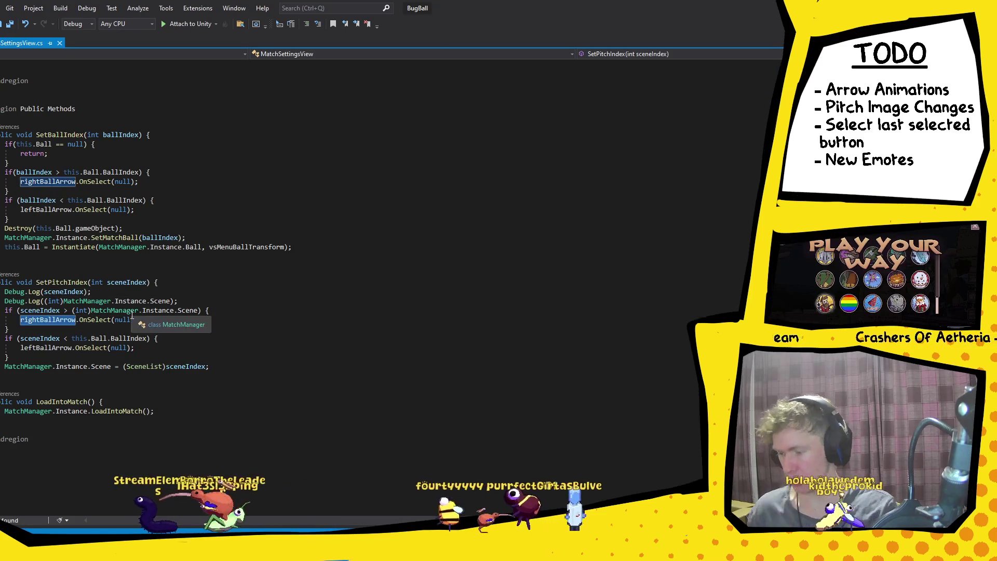
key("BackSpace")
type("right")
key("Down")
key("Tab")
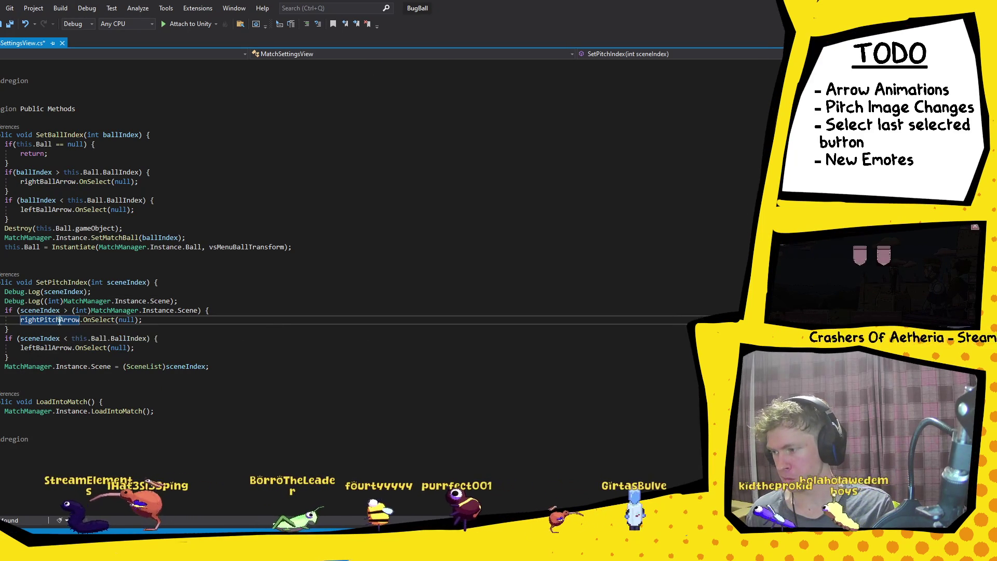
left_click(56, 348)
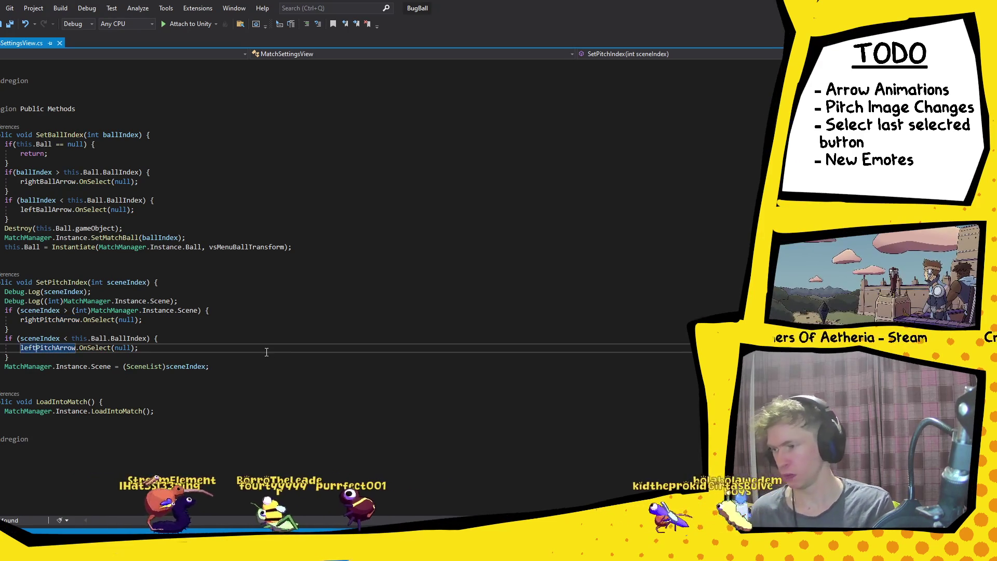
Step: Delete both Debug.Log lines from SetPitchIndex, then bring the YouTube window forward
left_click_drag(198, 302, 193, 283)
key("Delete")
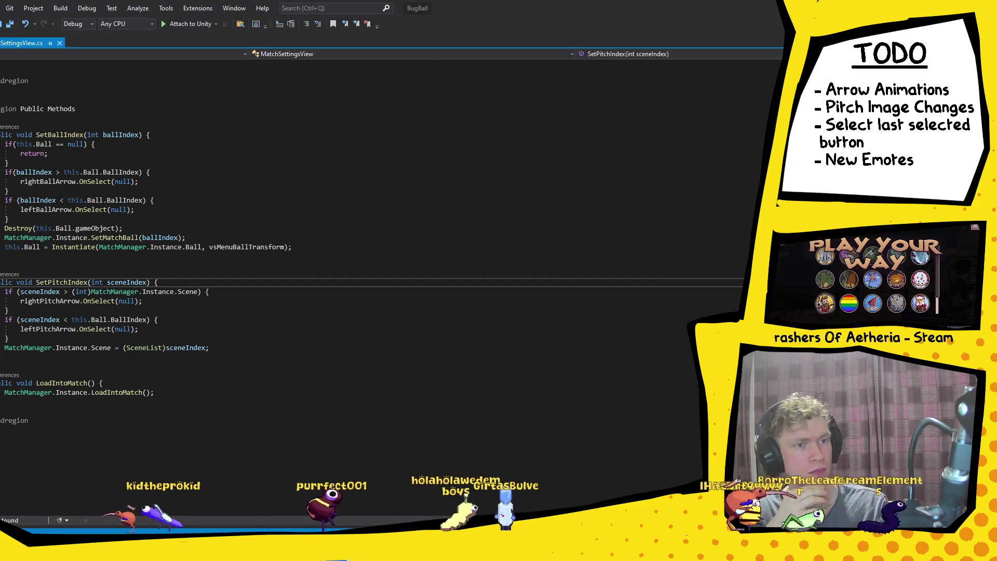
key("alt+Tab")
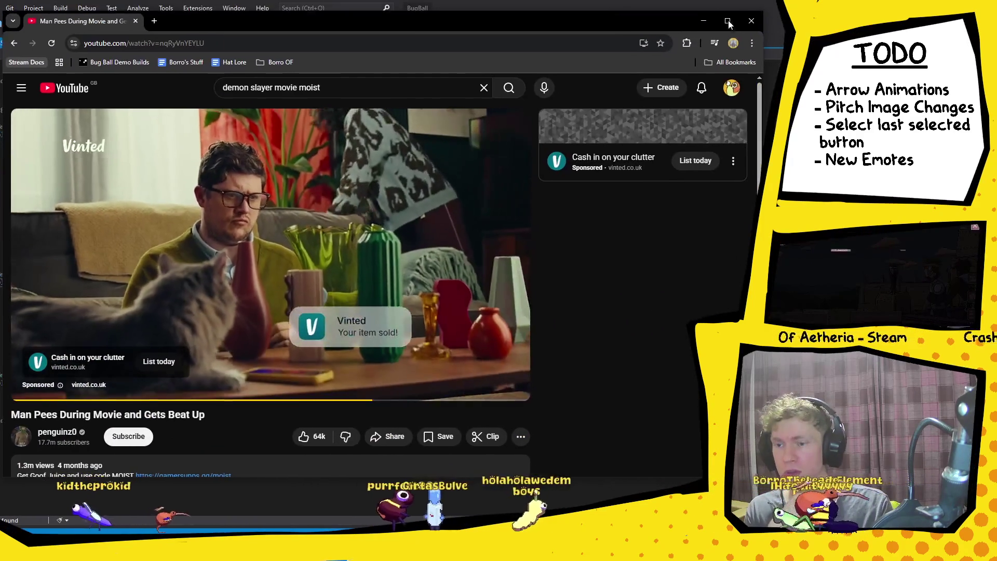
Step: Maximize Chrome, skip the ad, turn the volume up, then pause and restore the window
double_click(733, 23)
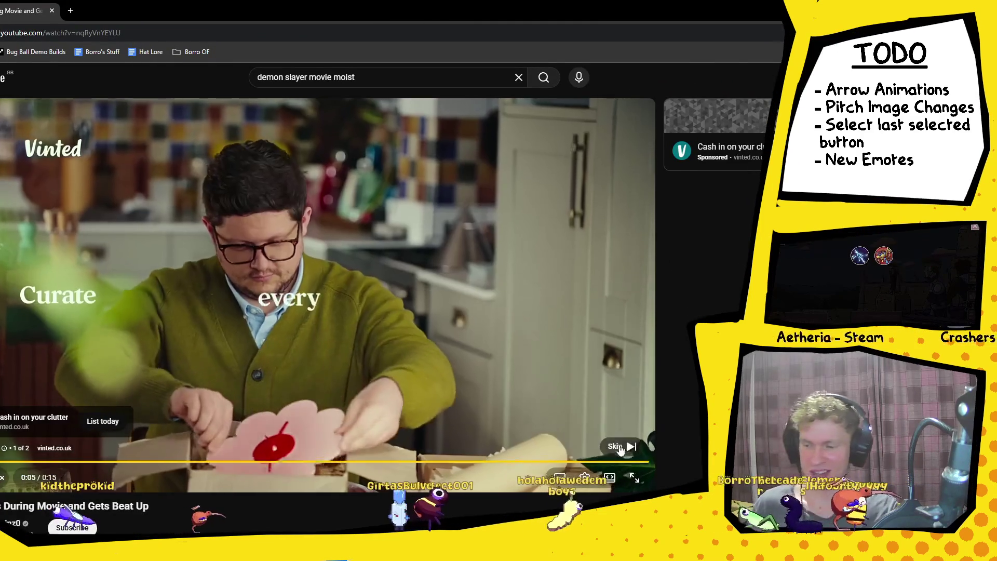
left_click(619, 445)
left_click(21, 477)
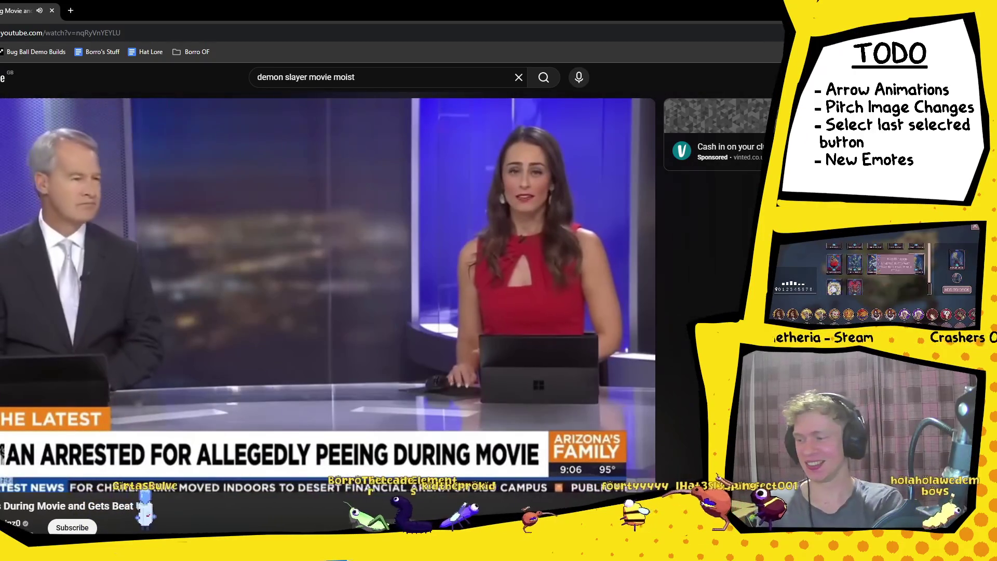
key("space")
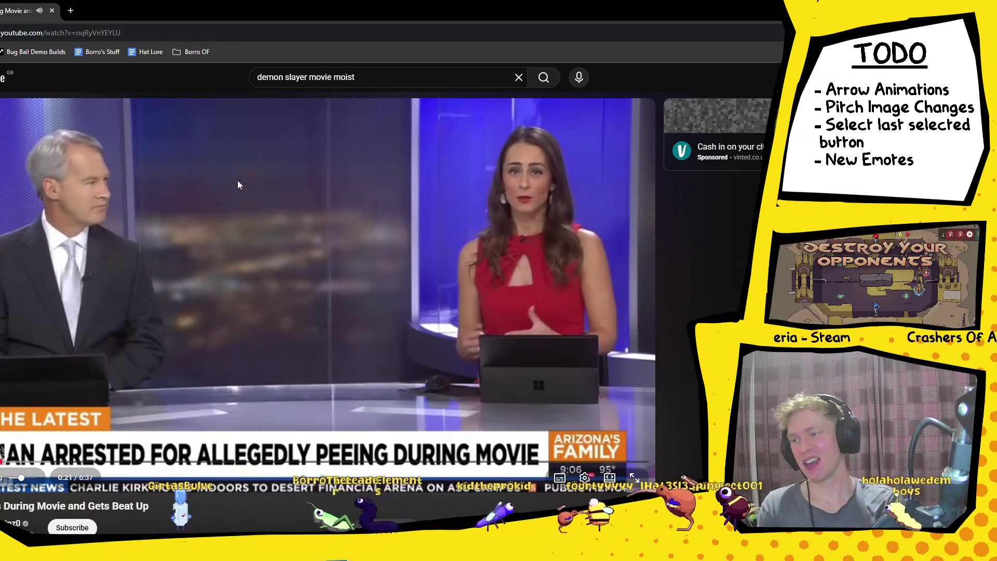
left_click_drag(322, 9, 405, 14)
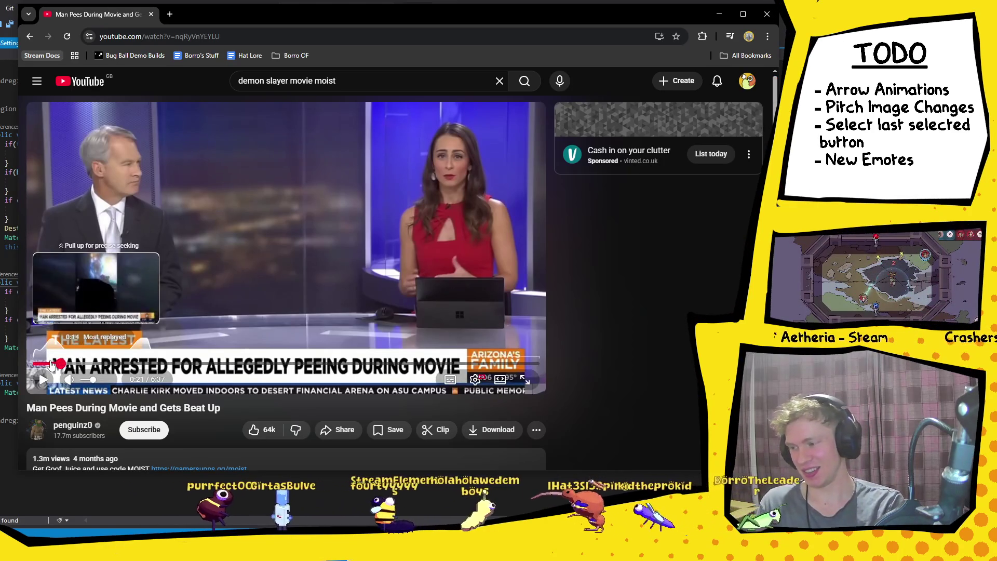
Step: Seek the video around the timeline, settling at about 0:28
left_click(49, 364)
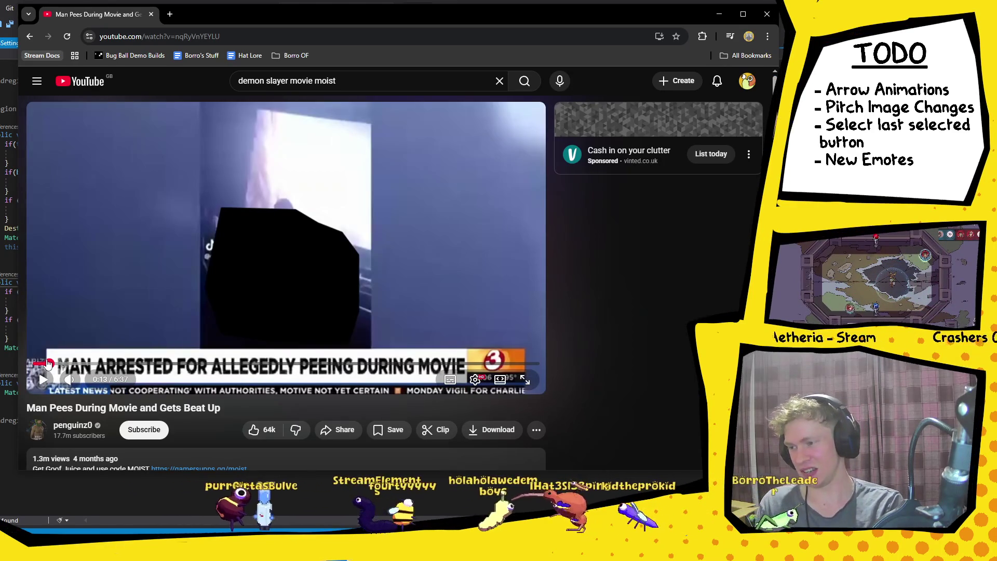
left_click(46, 363)
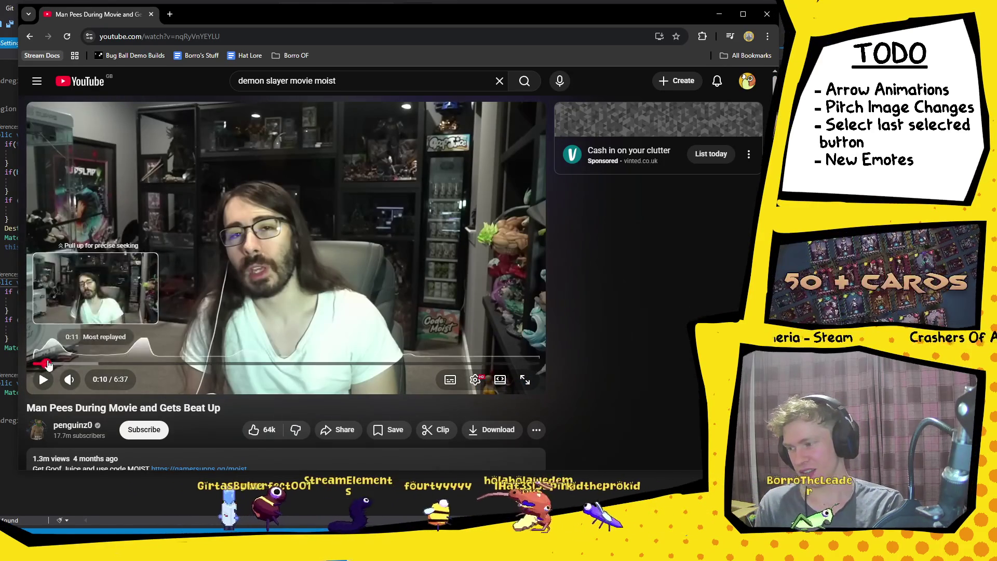
left_click(52, 363)
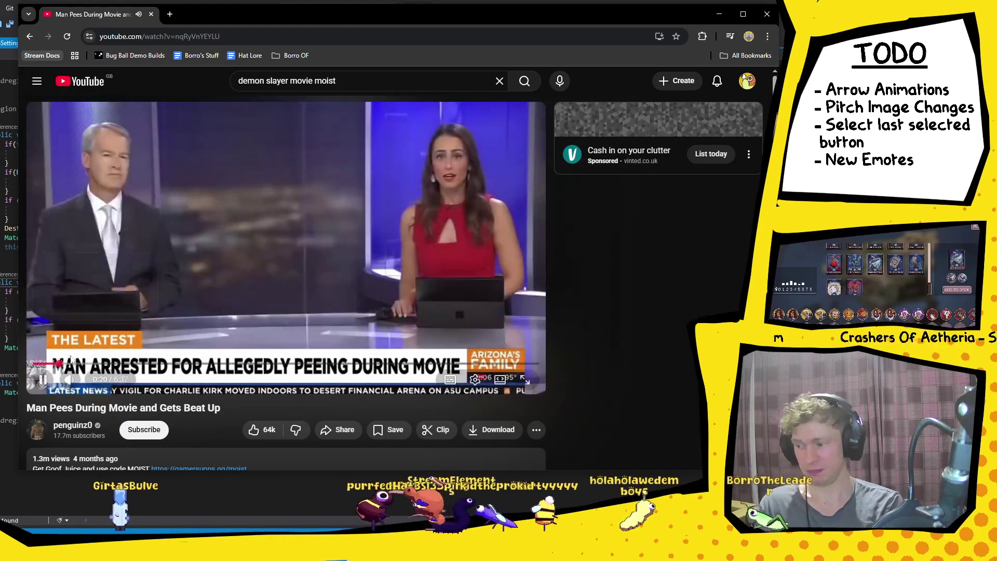
left_click(89, 363)
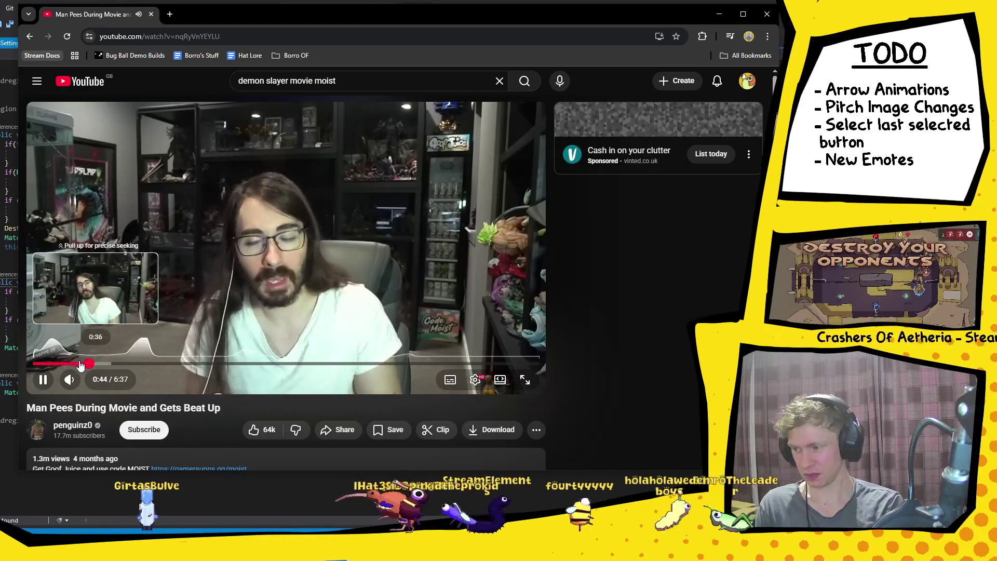
left_click(70, 364)
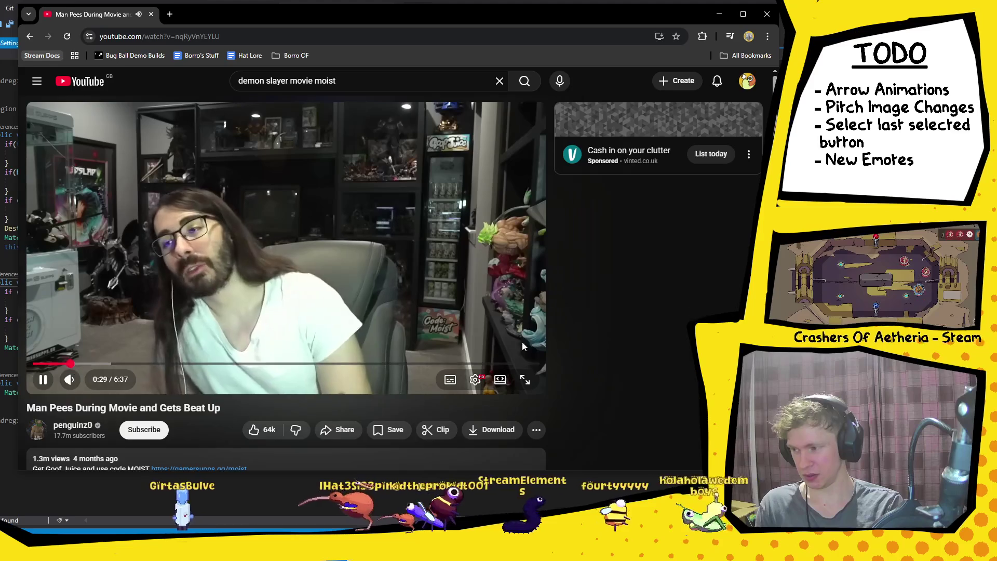
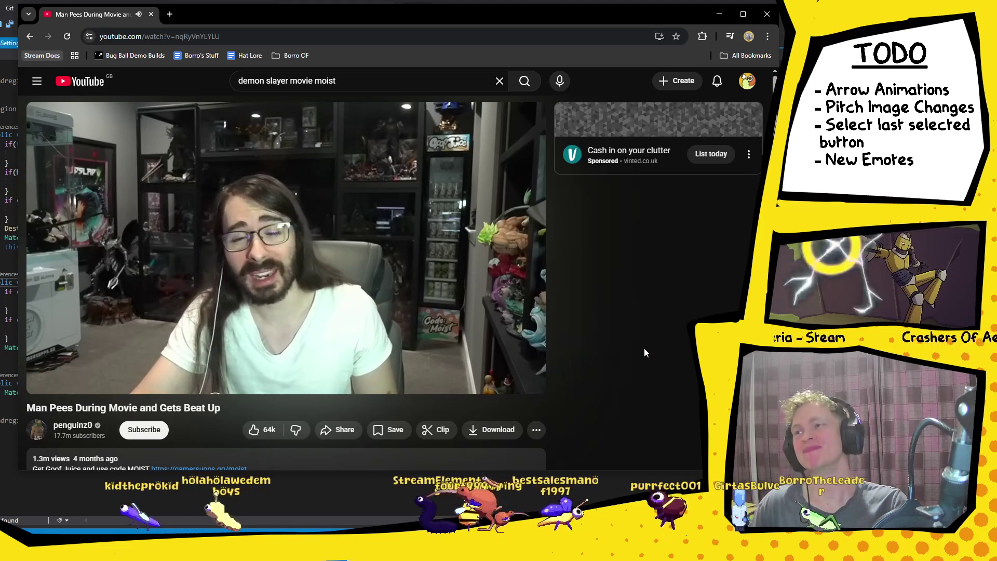
Step: Pause the YouTube video and close the browser window
key("space")
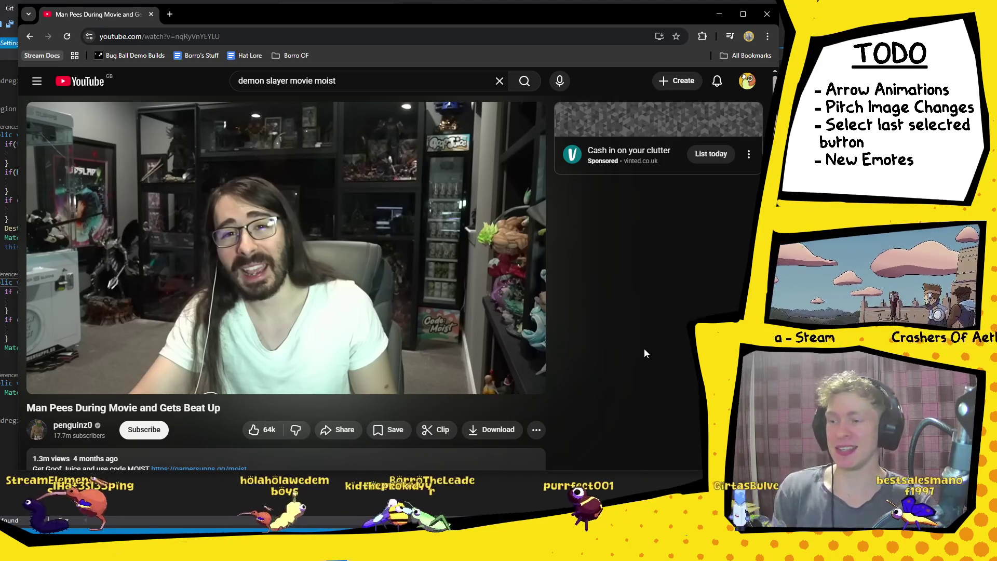
left_click(767, 14)
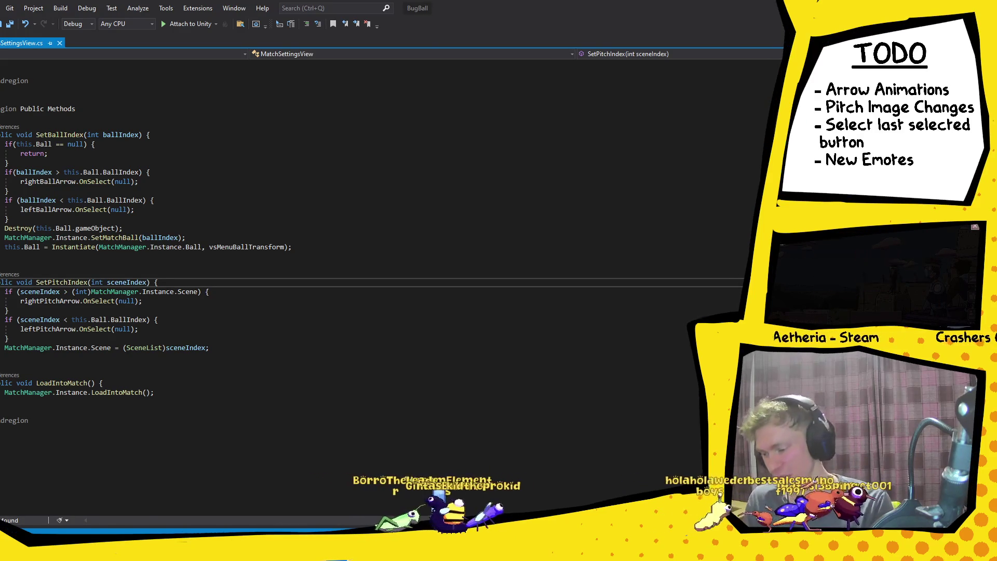
Step: Switch from Visual Studio over to the Discord window
key("alt+Tab")
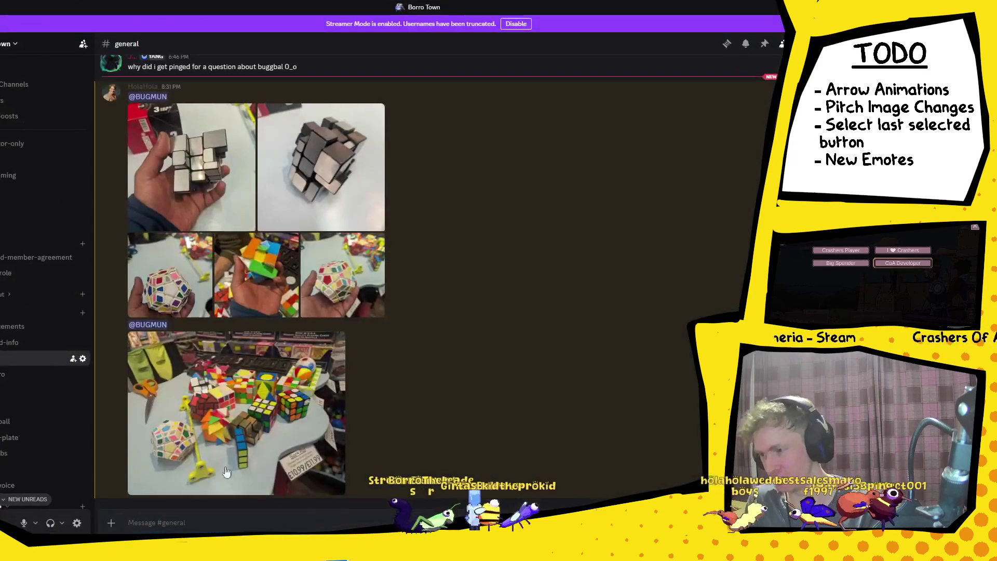
scroll(26, 265, "down", 5)
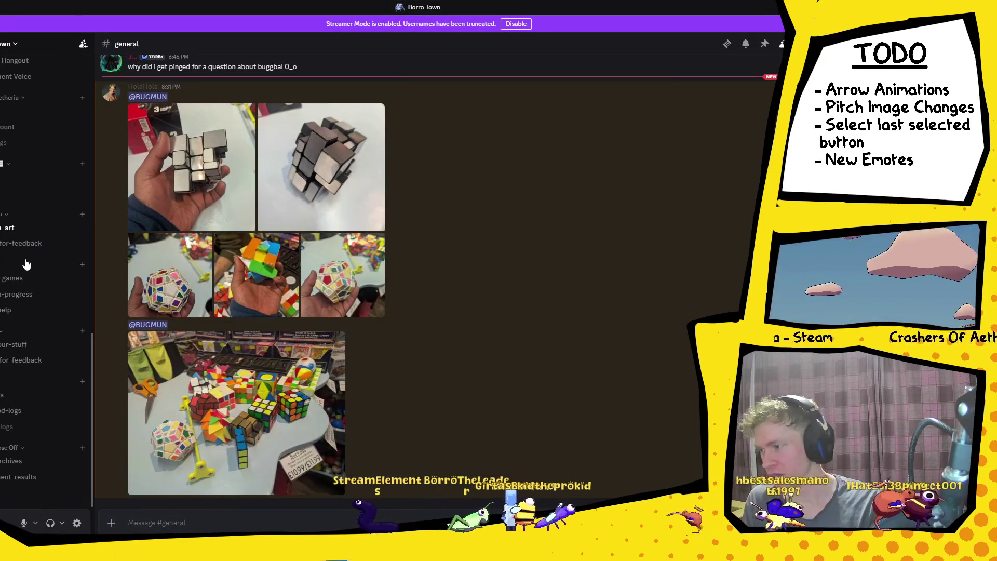
left_click(19, 230)
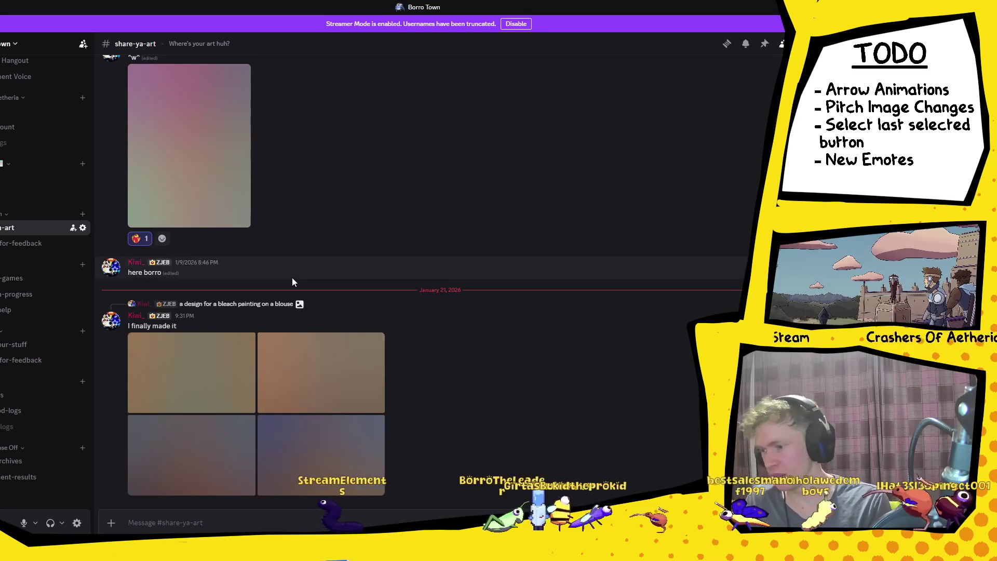
left_click(232, 373)
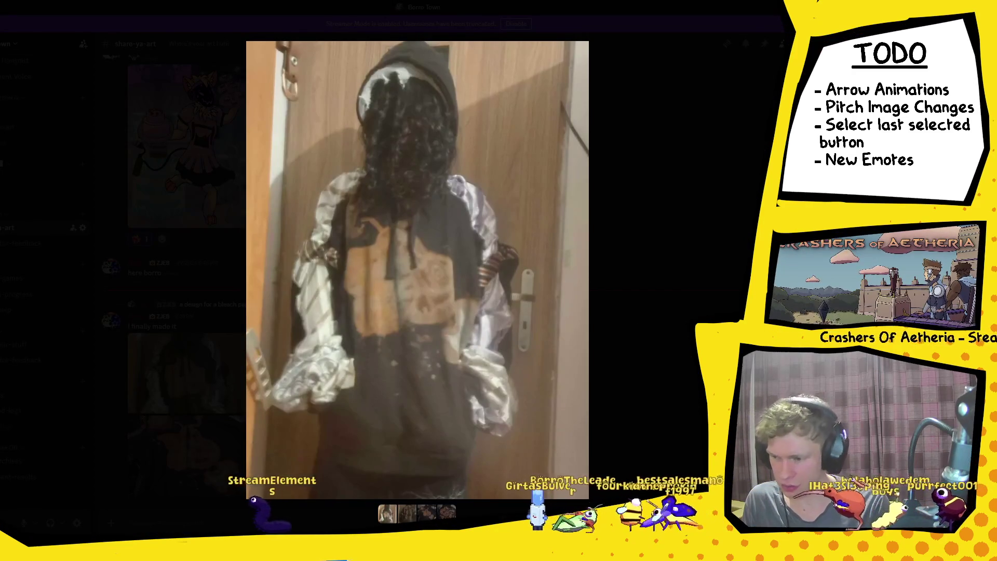
key("Right")
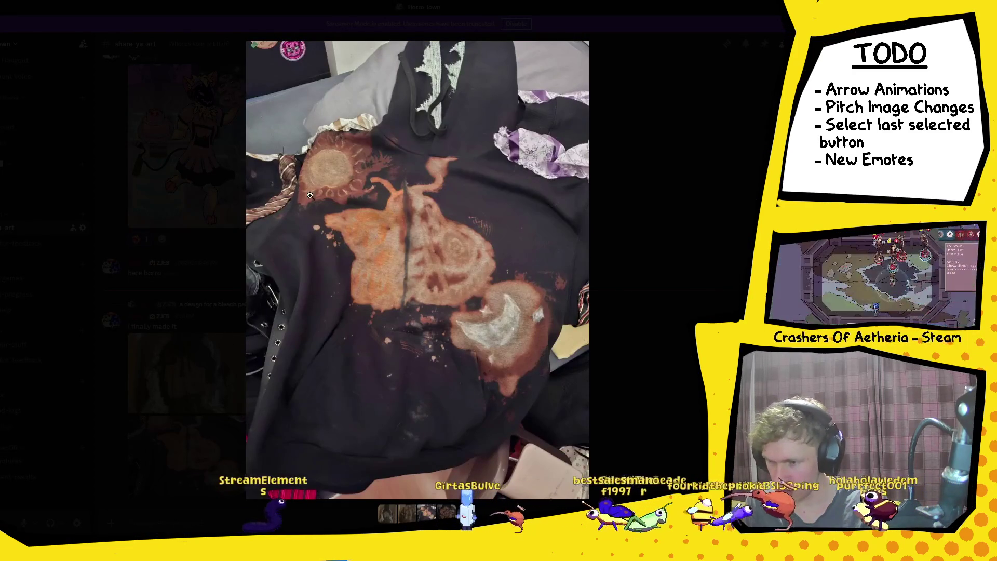
key("Right")
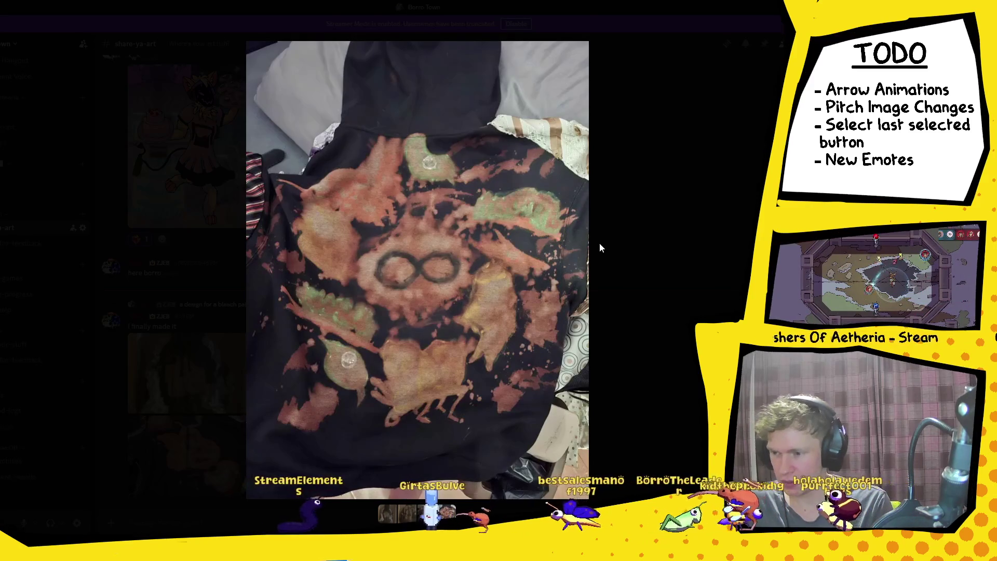
key("Escape")
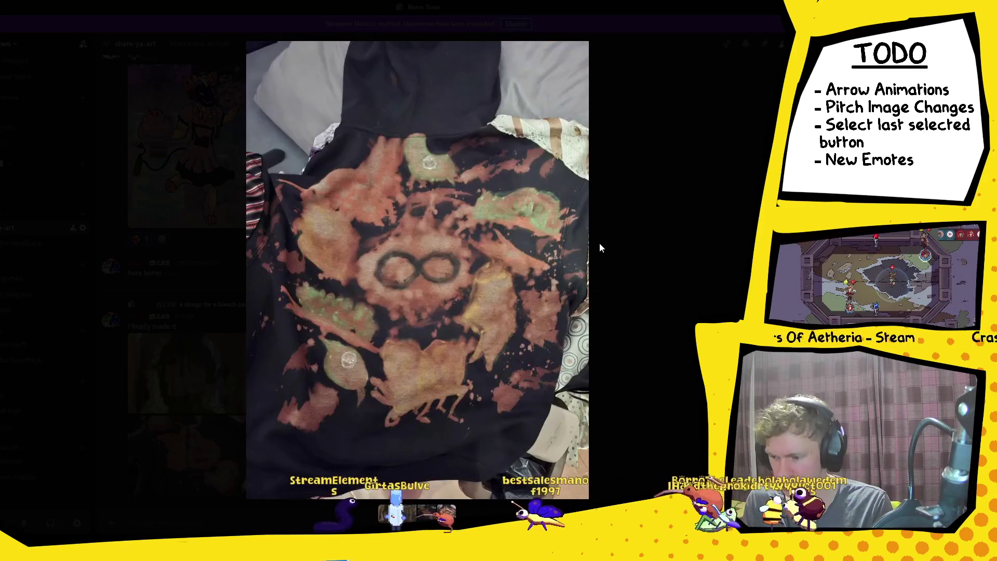
key("Left")
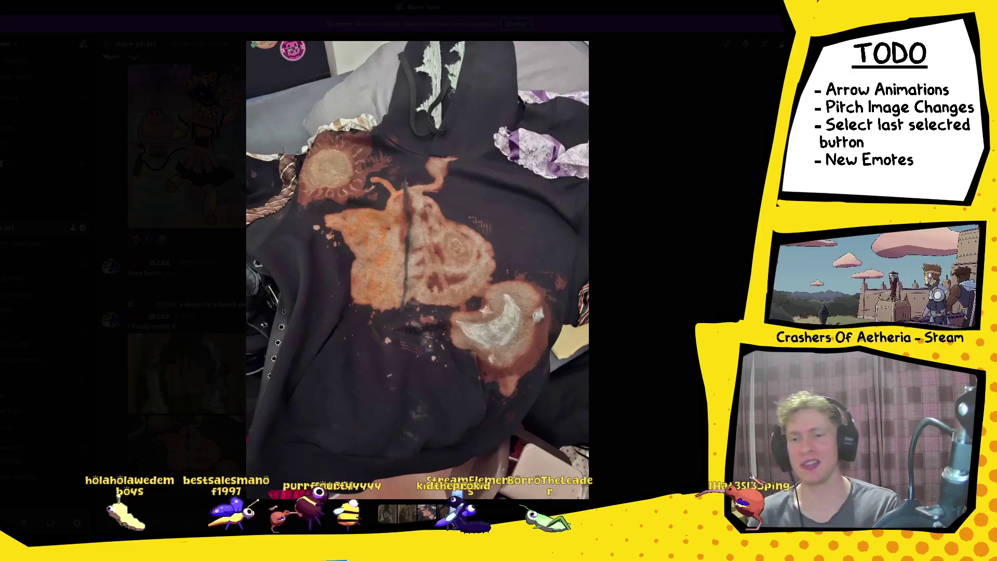
key("Escape")
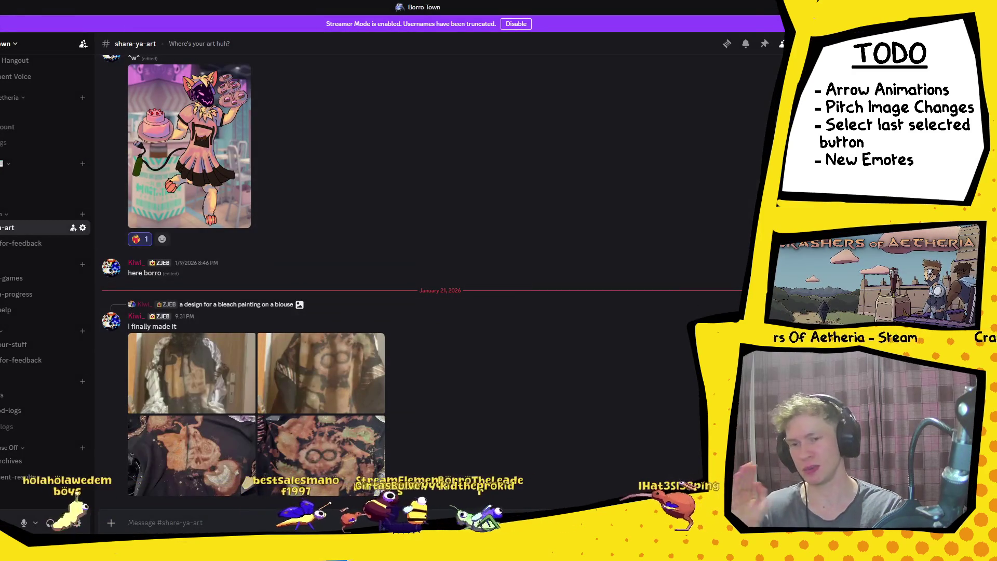
key("alt+Tab")
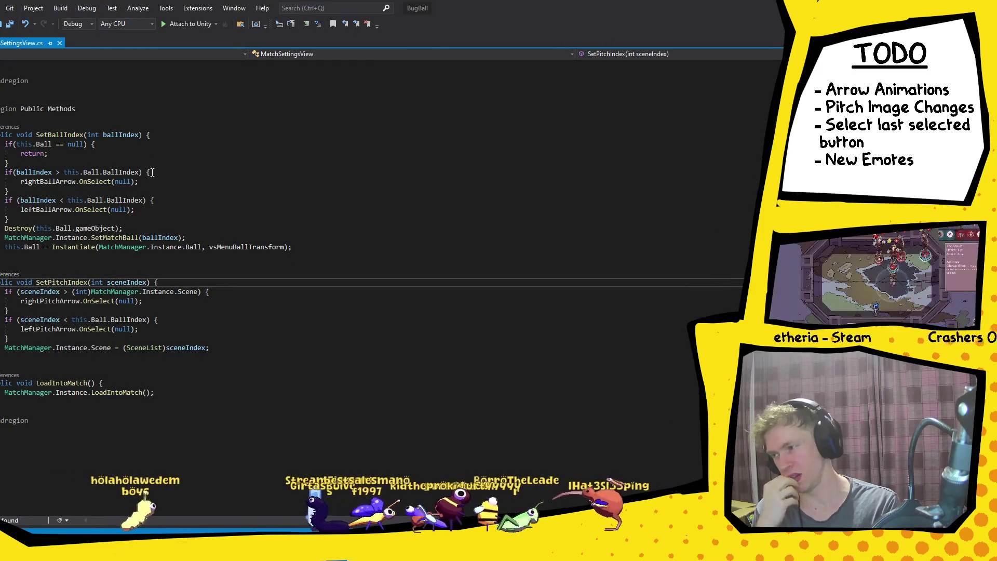
left_click(58, 164)
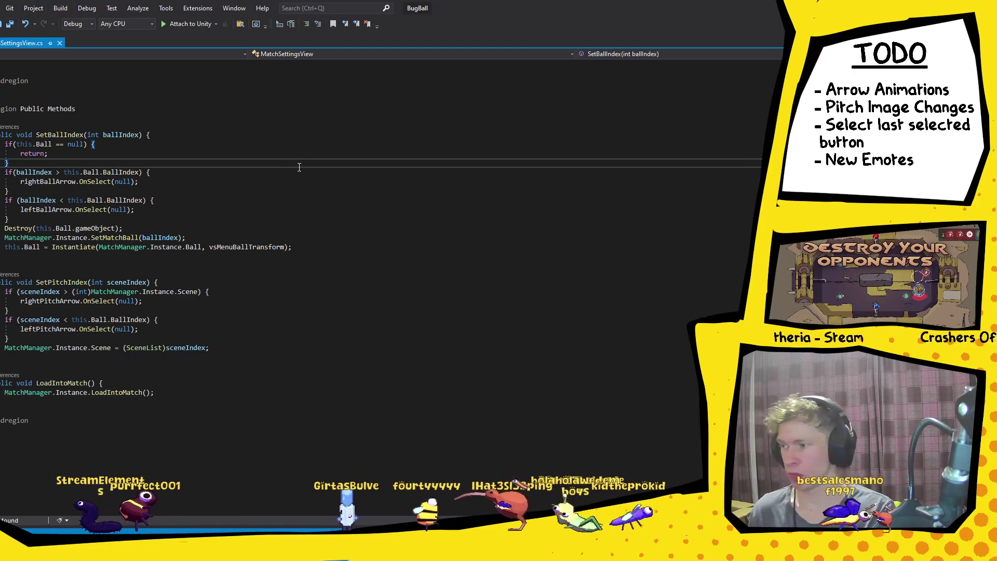
Step: Add an if on Mathf.Abs(this.Ball.BallIndex - ballIndex) above SetBallIndex's arrow checks
key("Return")
type("if(")
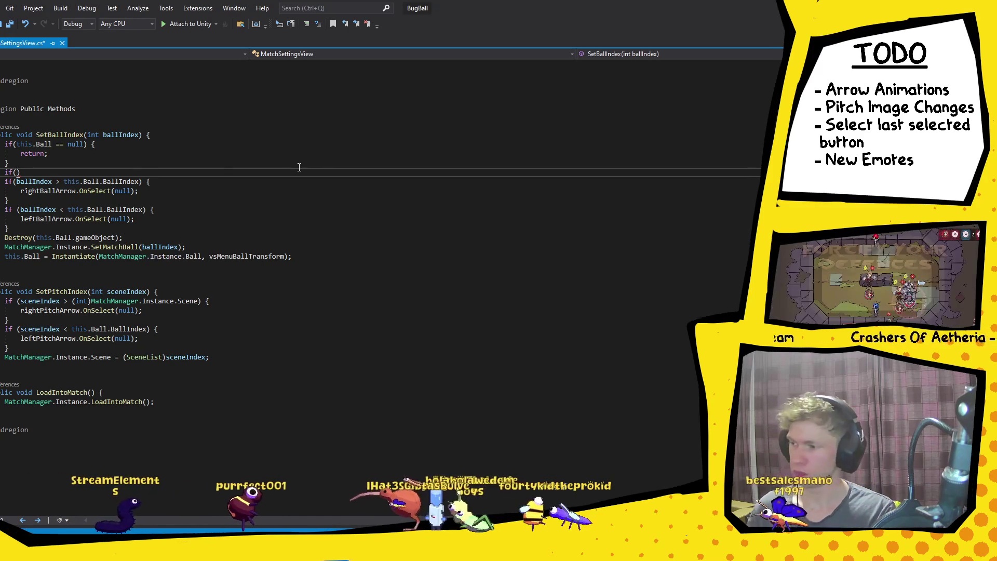
type("this.")
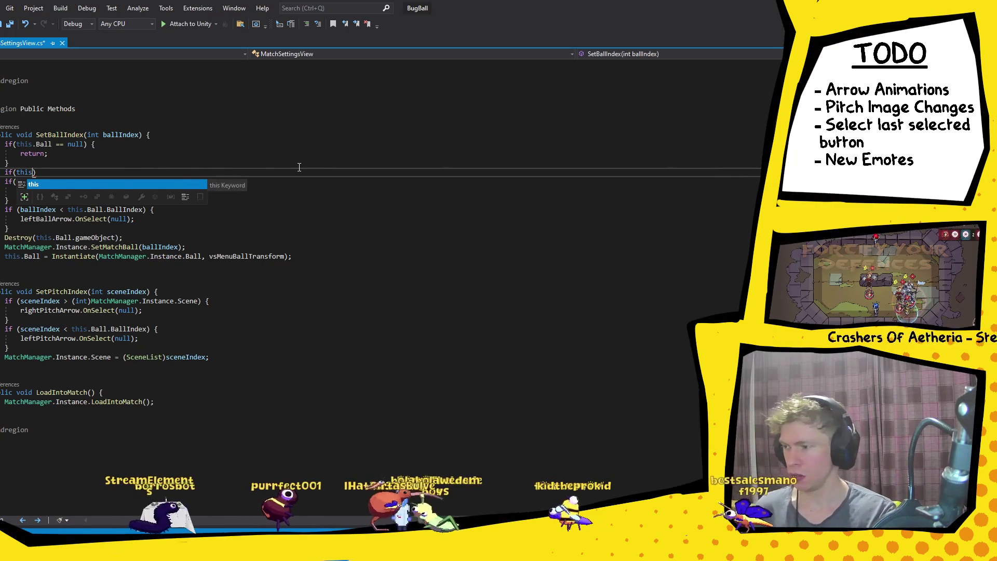
key("BackSpace")
key("BackSpace")
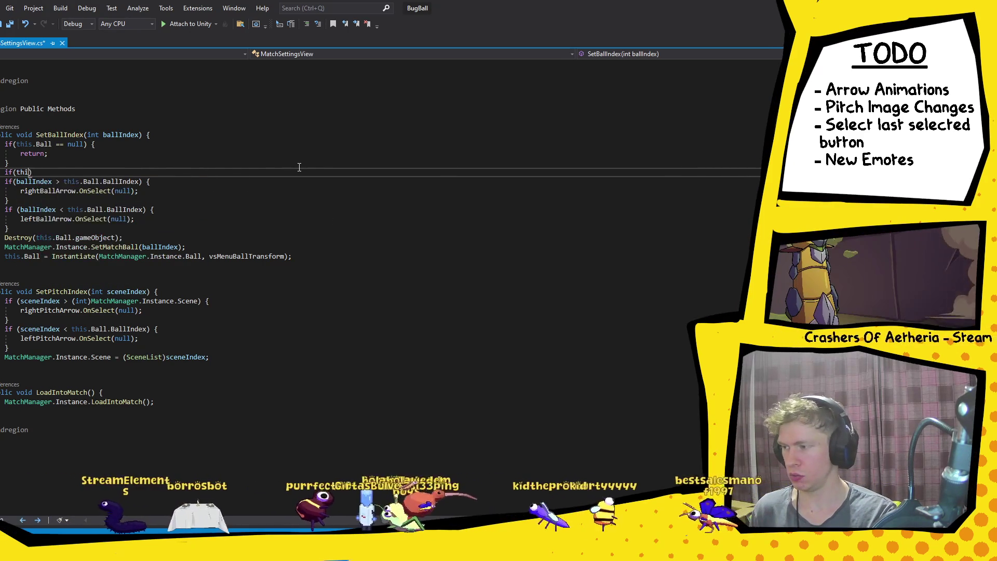
type("his.b")
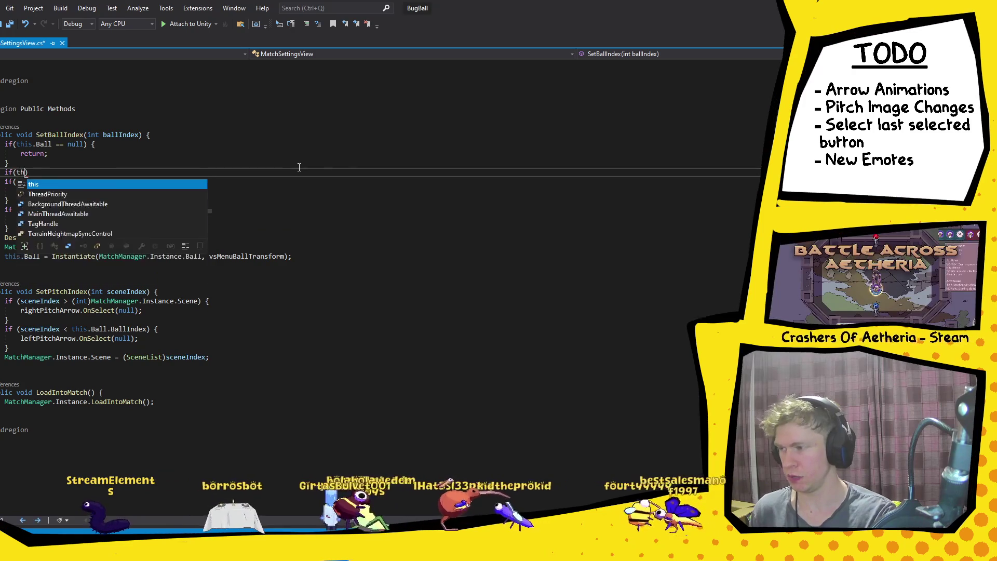
type("all.ba")
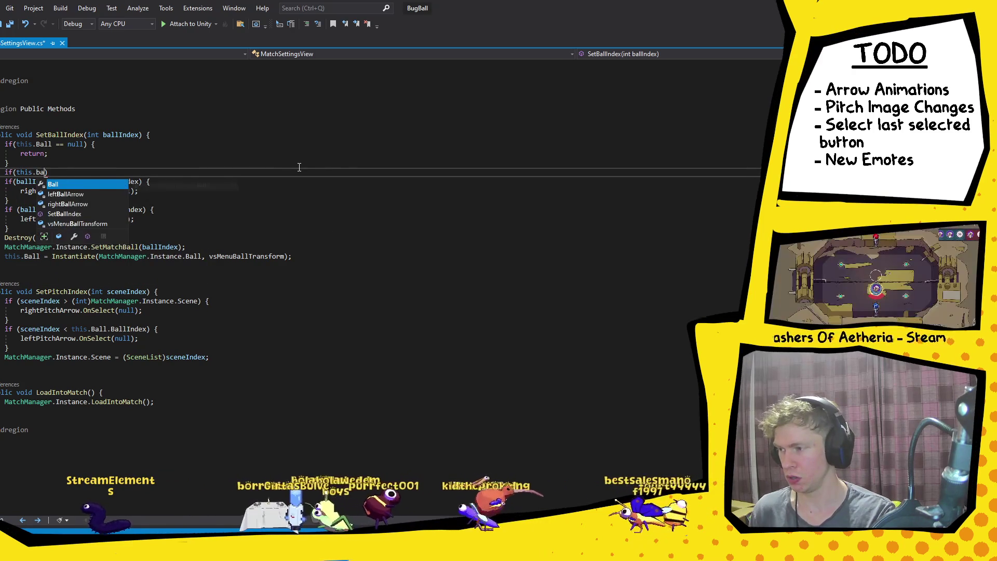
key("Down")
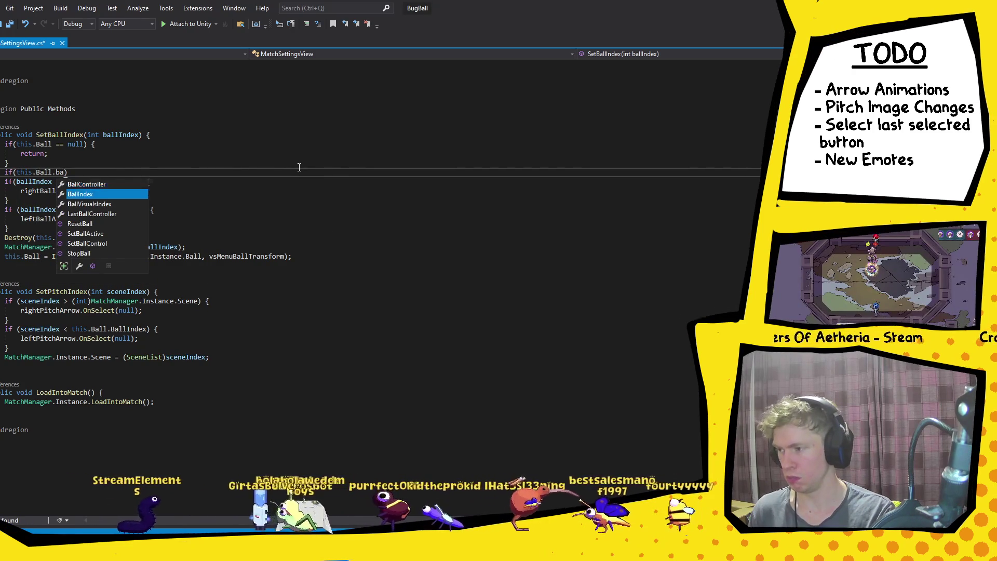
key("Tab")
type("- ")
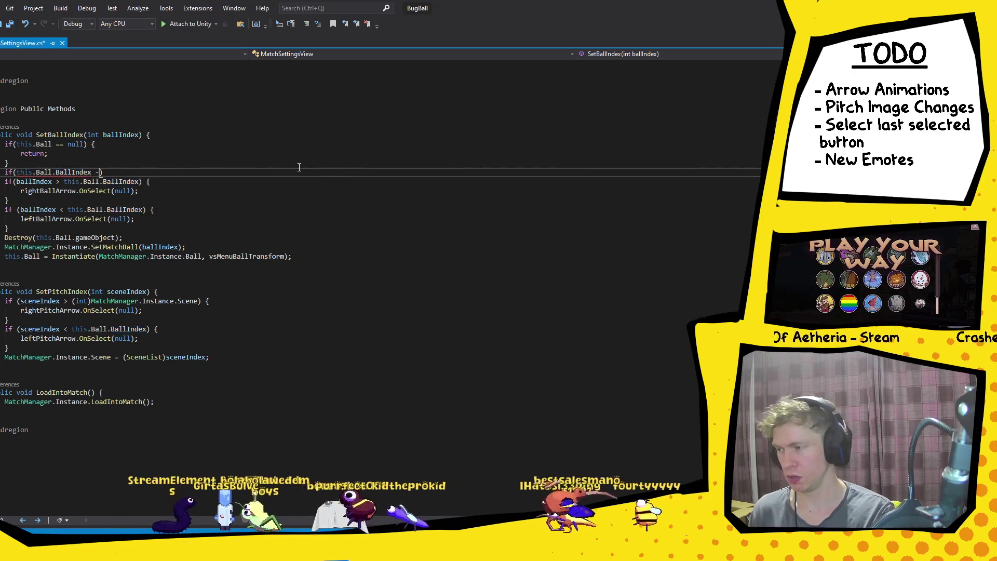
type("ba")
key("Tab")
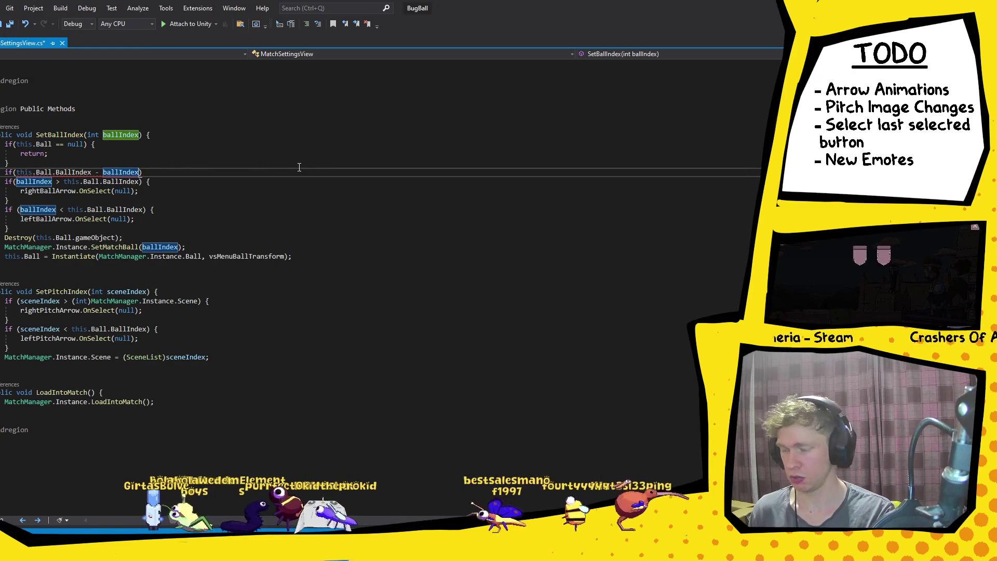
type(")")
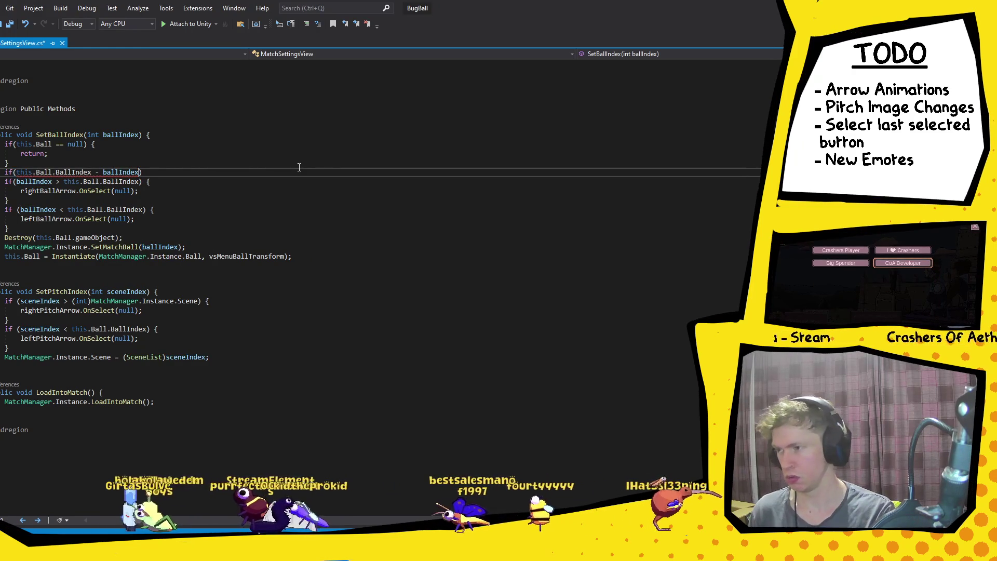
type("(math")
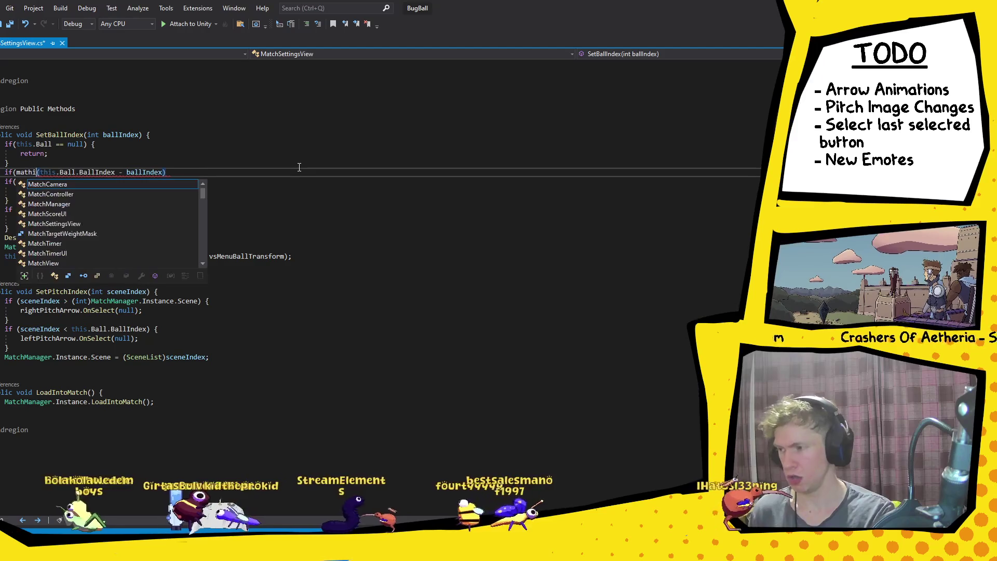
key("Tab")
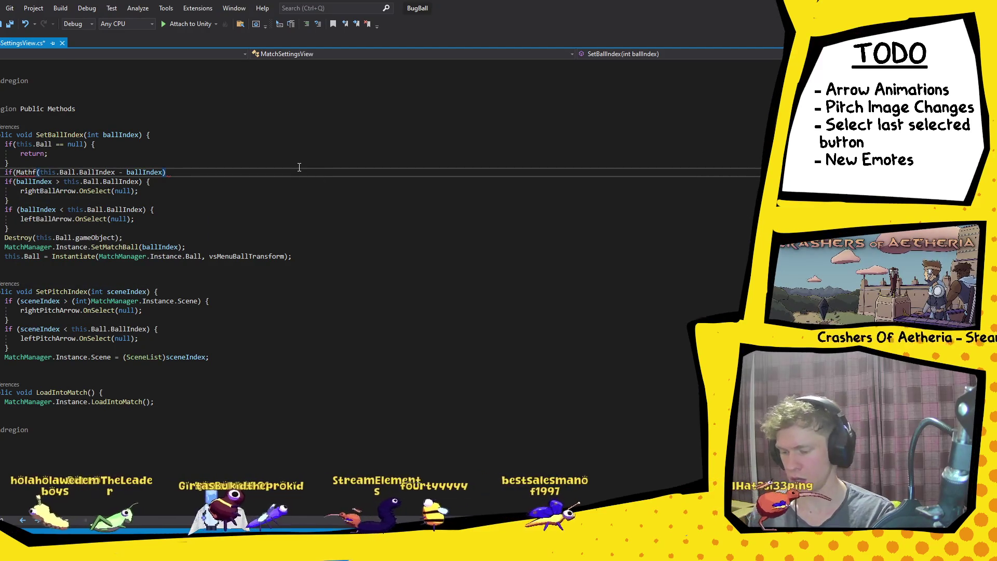
type(".ab")
key("Tab")
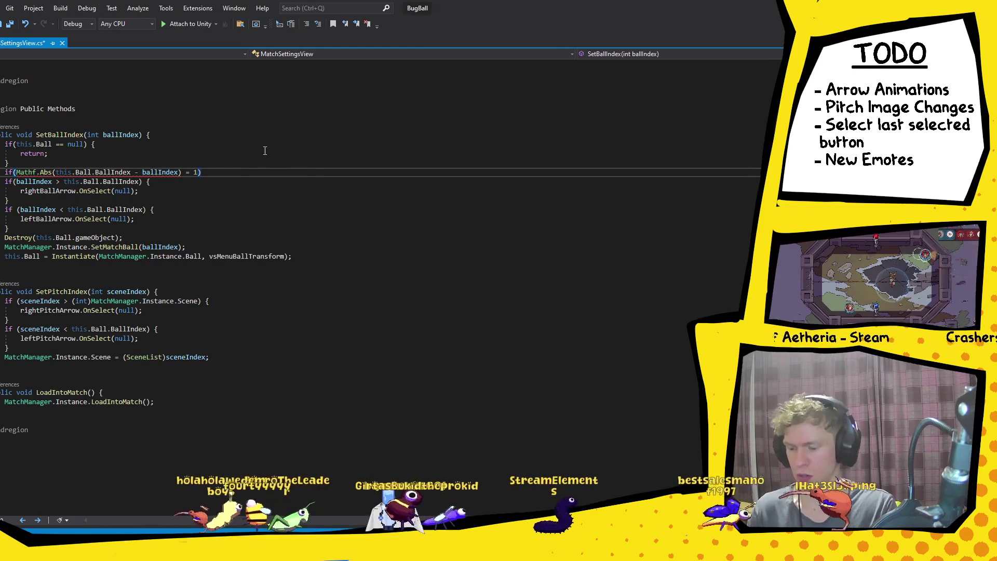
type("{")
Step: Close the new if block with a brace after the two arrow checks
left_click(108, 227)
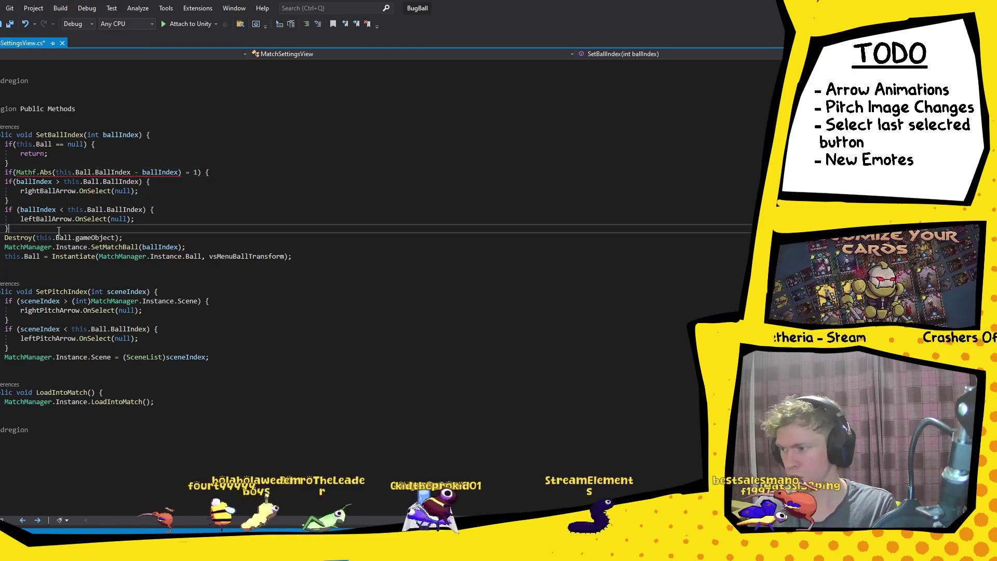
key("Return")
type("}")
left_click(280, 183)
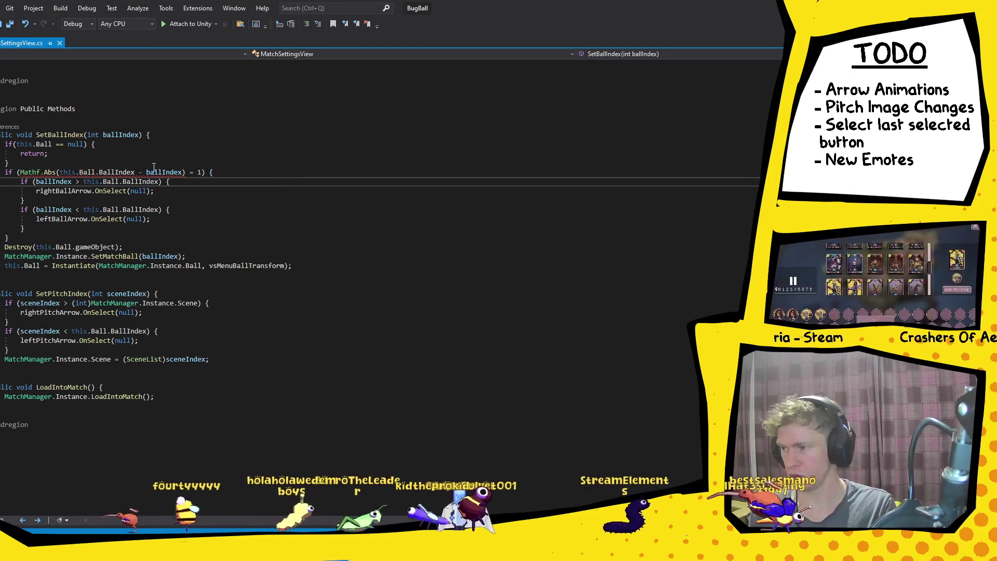
mouse_move(159, 172)
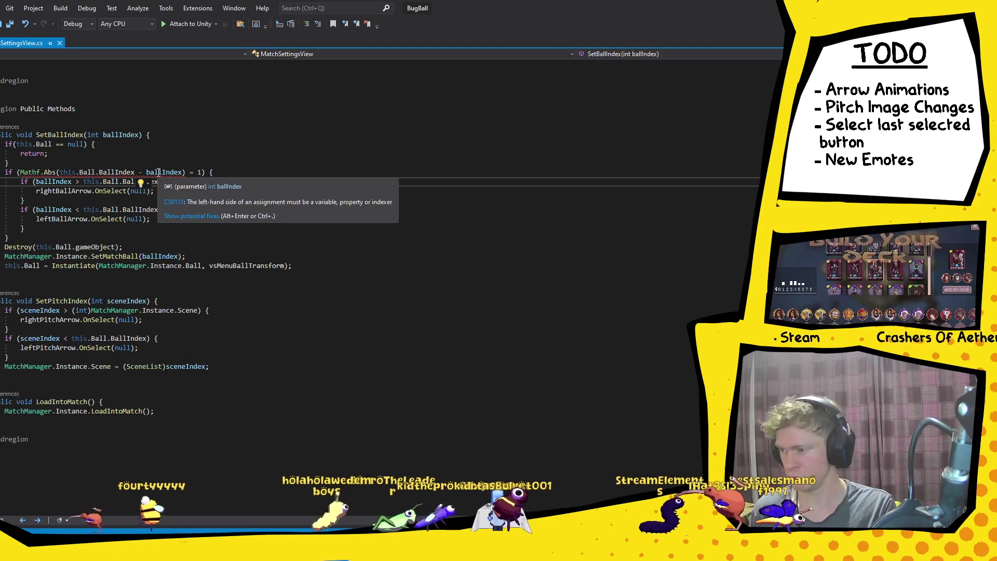
left_click(198, 172)
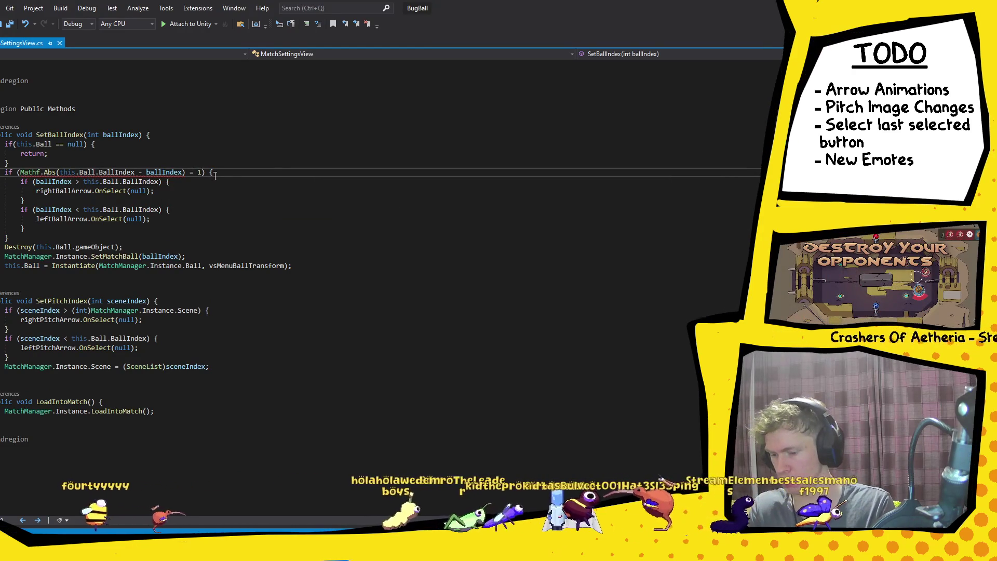
Step: Fix the wraparound comparison to == 1 and open an else block after it
type("=")
left_click(26, 201)
left_click(48, 242)
type("else {")
key("Return")
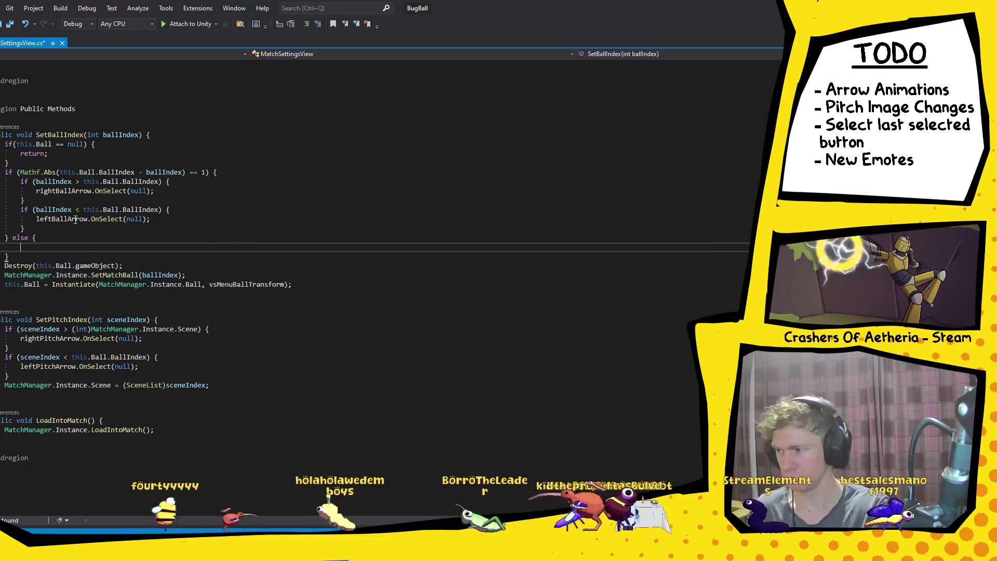
Step: Paste the two arrow checks into the else branch, swapping leftBallArrow and rightBallArrow
left_click_drag(25, 230, 21, 186)
key("ctrl+c")
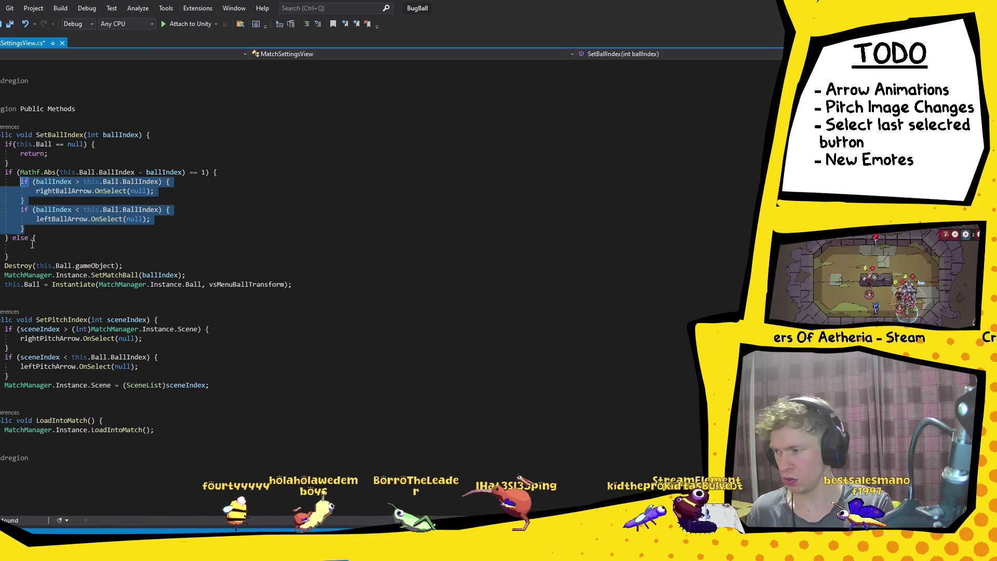
left_click(67, 251)
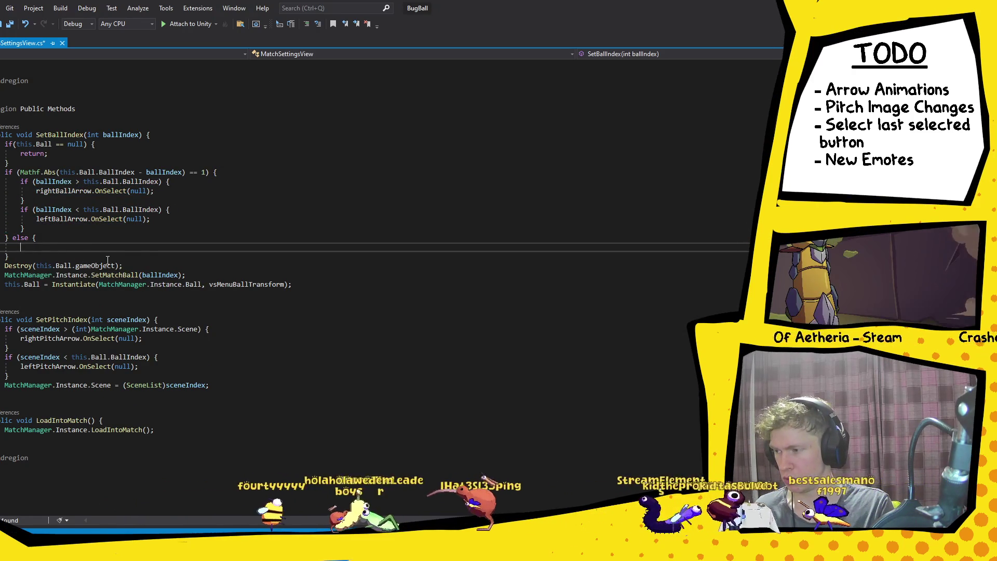
key("ctrl+v")
double_click(62, 257)
type("leftBallArrow")
double_click(63, 192)
key("ctrl+c")
double_click(64, 286)
key("ctrl+v")
left_click(234, 278)
scroll(235, 281, "down", 3)
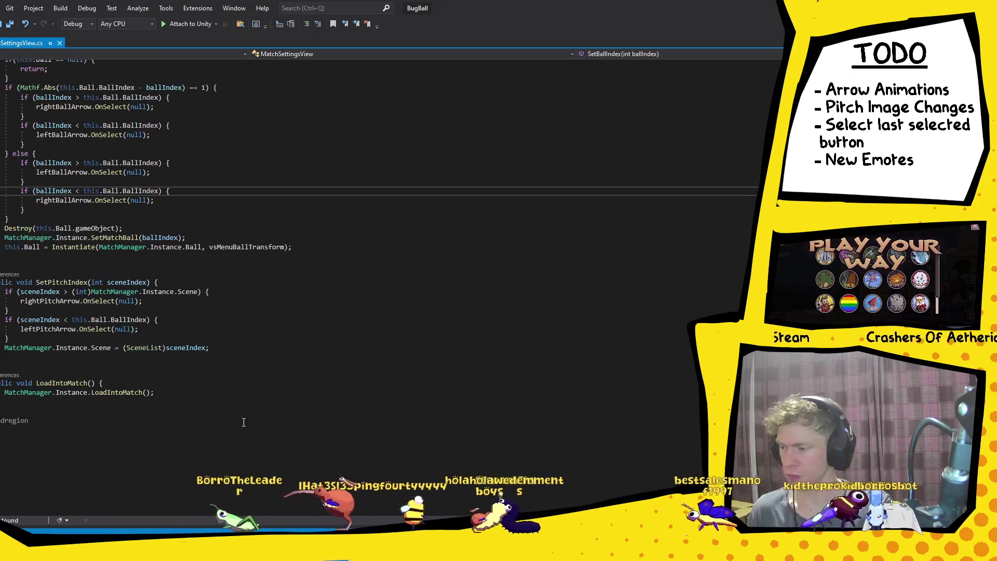
mouse_move(311, 550)
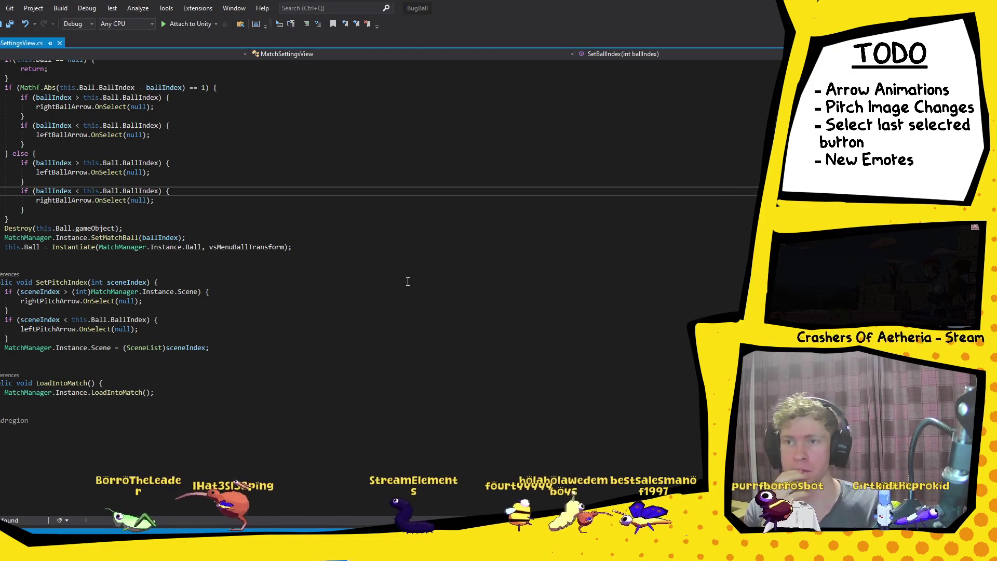
key("alt+Tab")
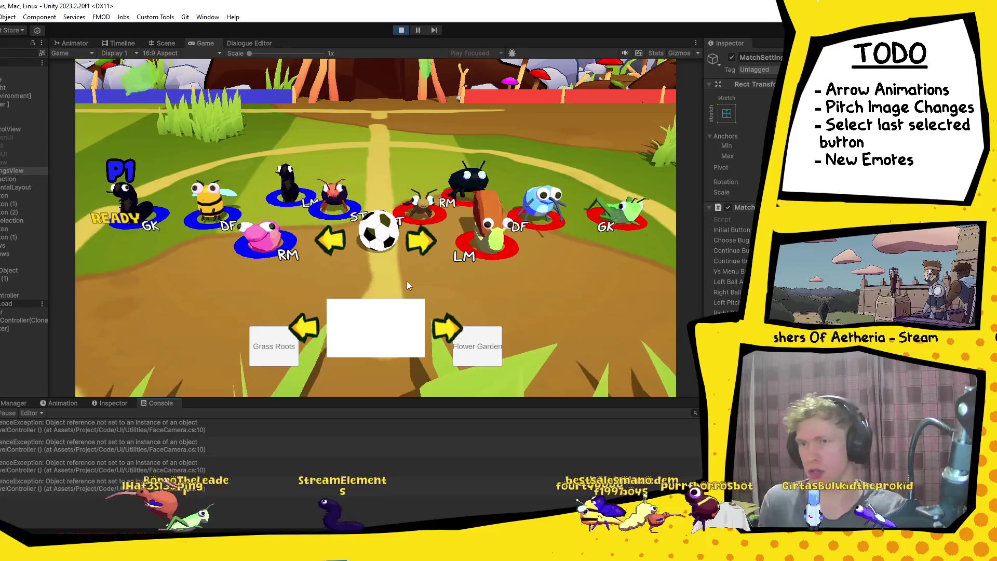
Step: Restart play mode, go to team select to test the ball arrows, then stop
left_click(400, 31)
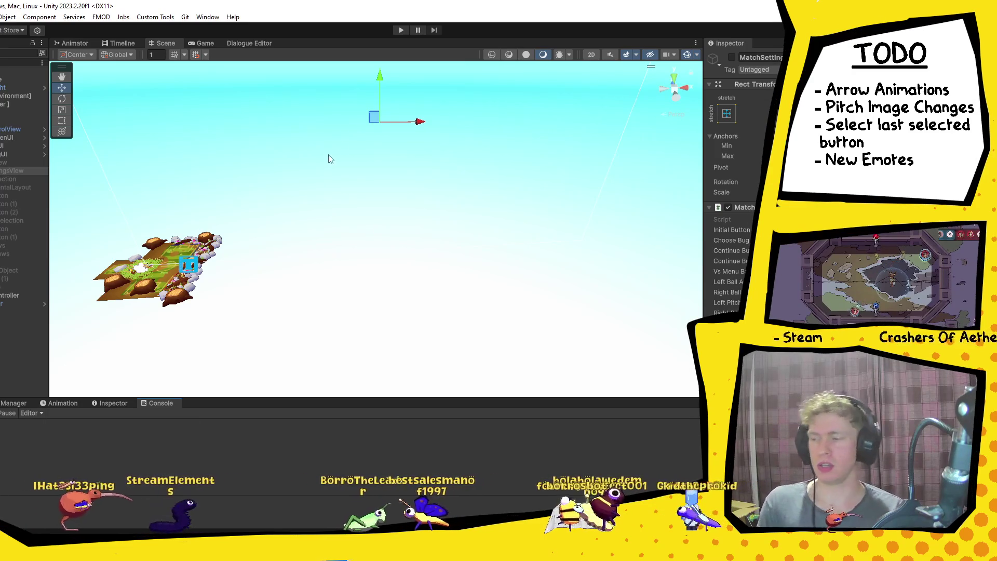
left_click(398, 31)
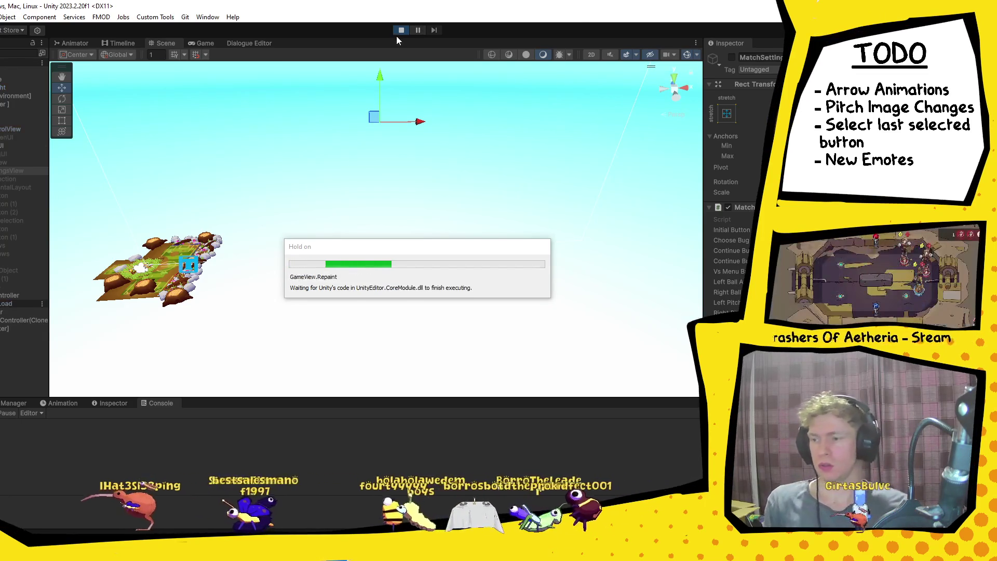
key("Return")
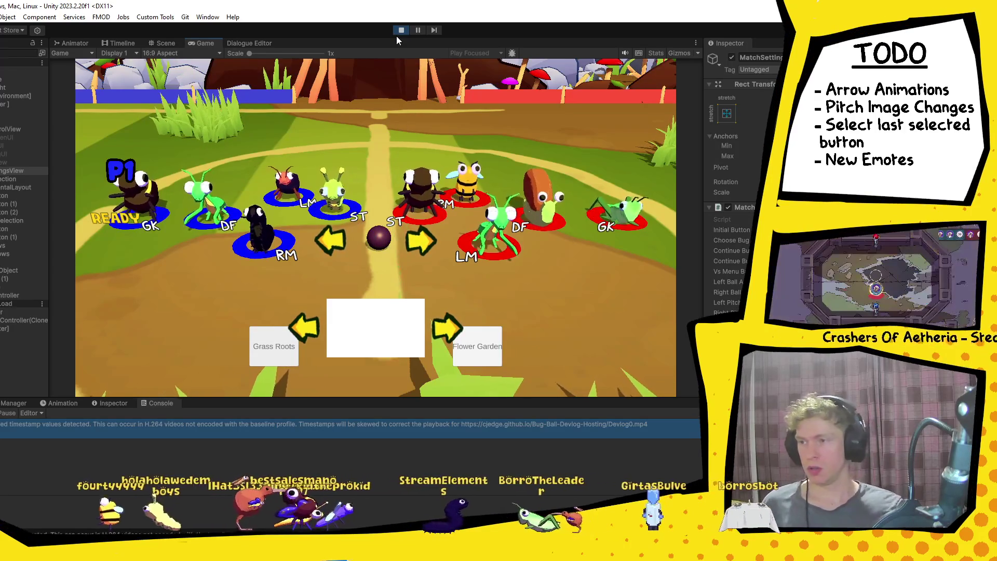
left_click(398, 30)
key("alt+Tab")
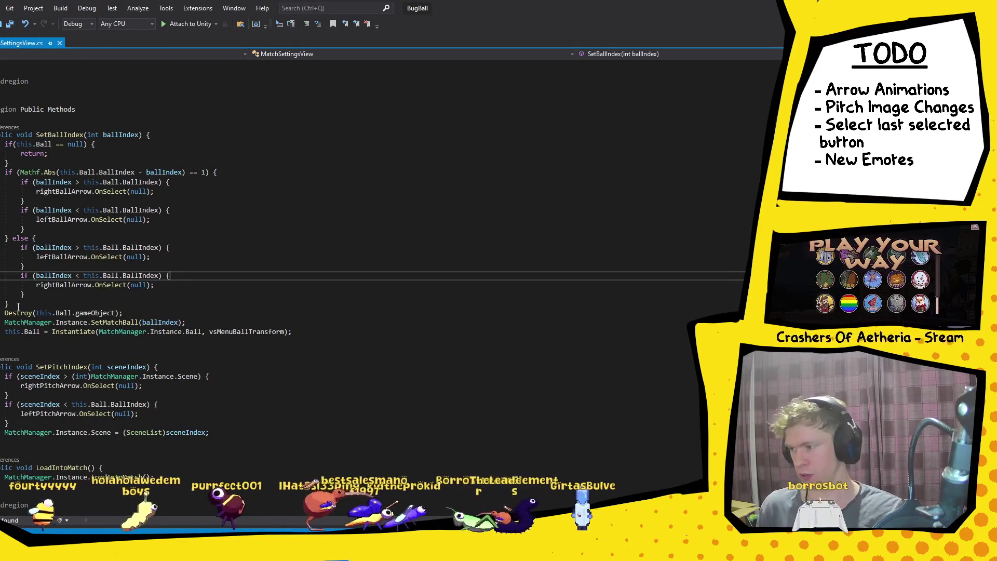
Step: Paste the SetBallIndex if/else arrow block at the start of SetPitchIndex
left_click_drag(10, 306, 6, 172)
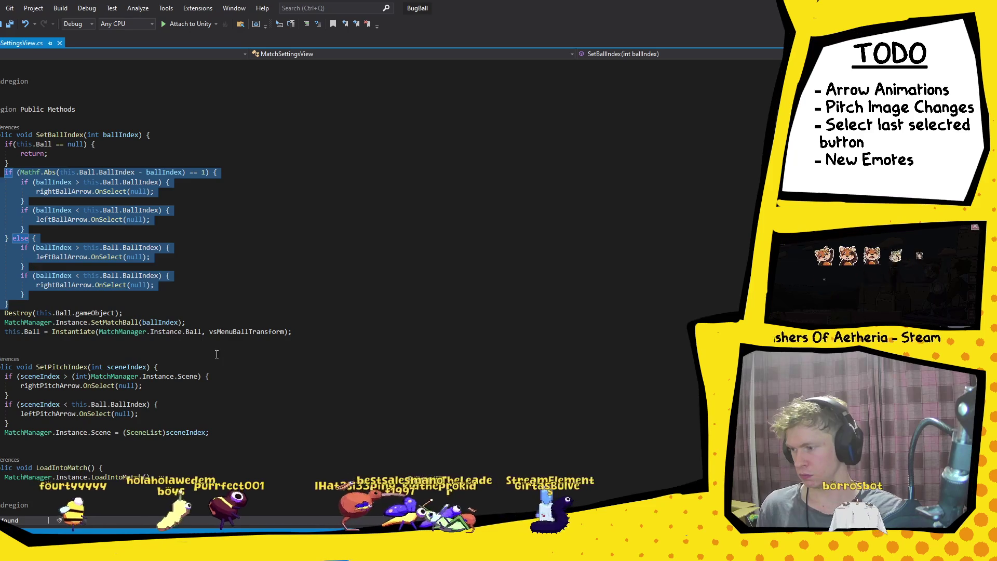
left_click(155, 366)
key("Return")
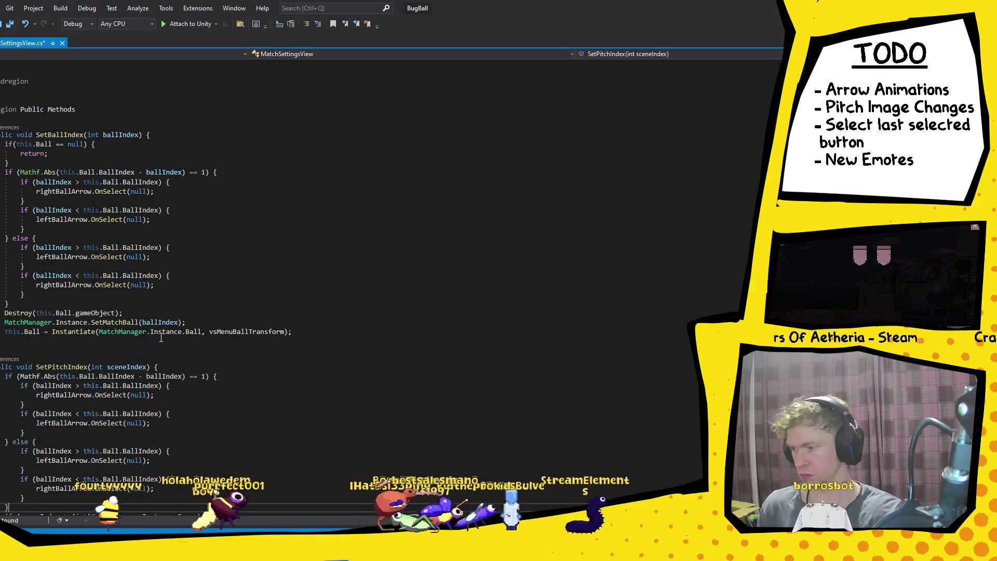
key("ctrl+v")
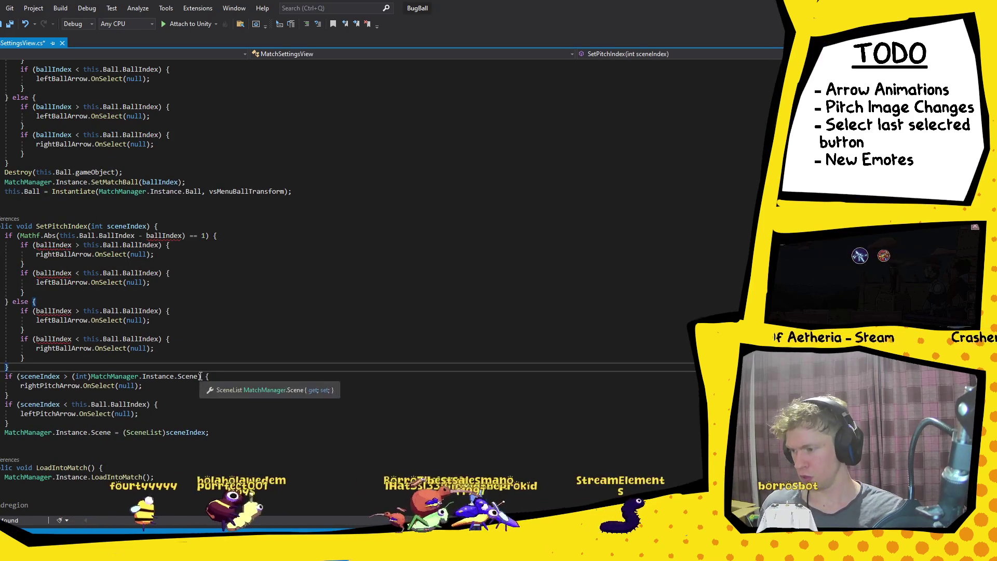
Step: Make the Mathf.Abs check use (int)MatchManager.Instance.Scene and sceneIndex instead of the ball values
left_click_drag(201, 376, 72, 376)
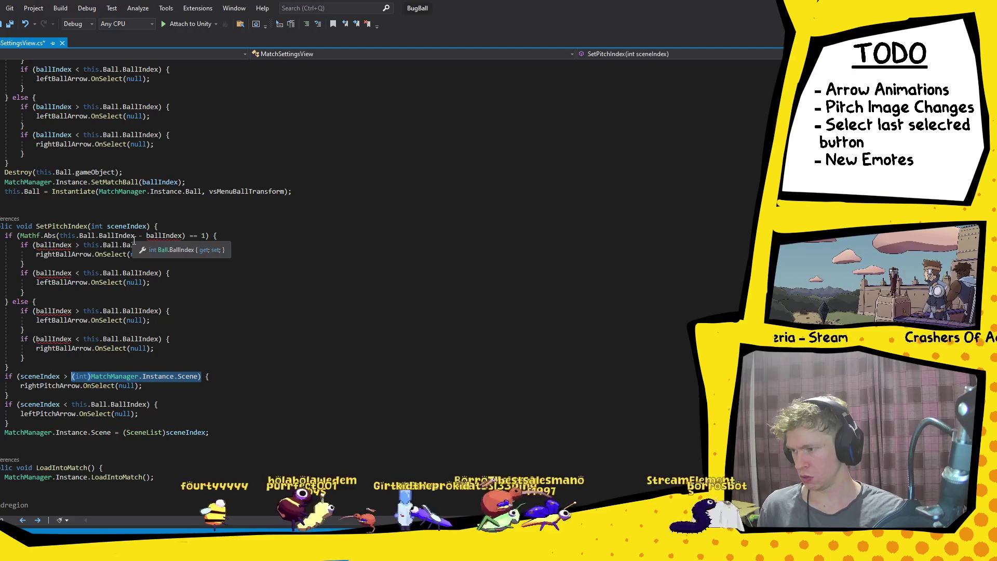
mouse_move(134, 236)
left_mouse_down()
mouse_move(88, 245)
mouse_move(60, 235)
left_mouse_up()
key("ctrl+v")
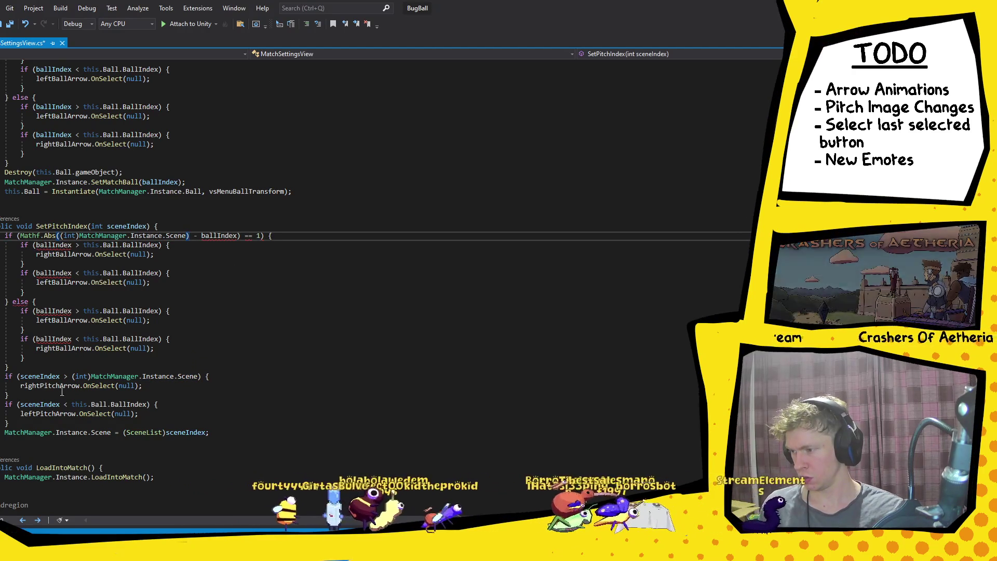
double_click(49, 378)
key("ctrl+c")
double_click(219, 235)
key("ctrl+v")
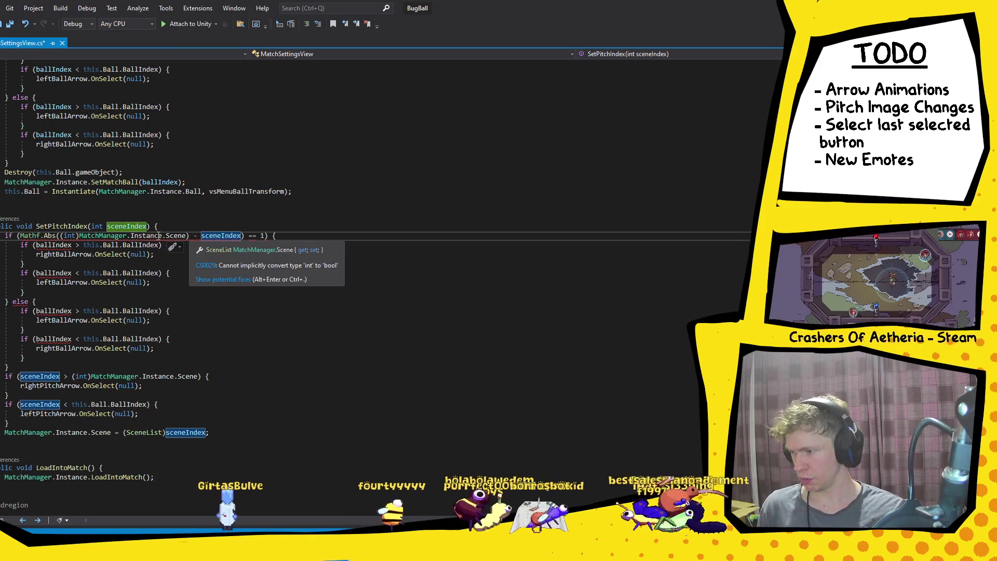
left_click(192, 237)
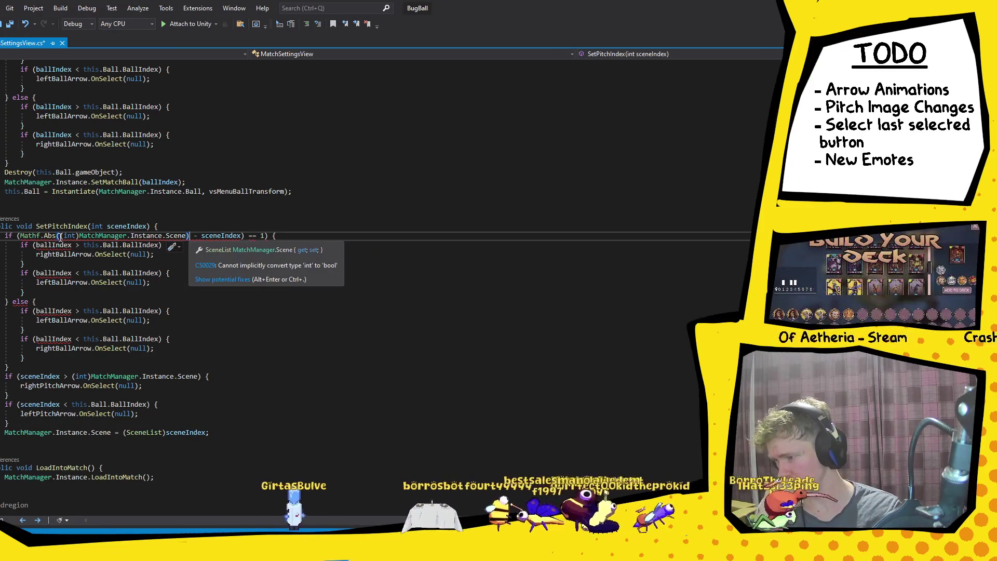
left_click(60, 236)
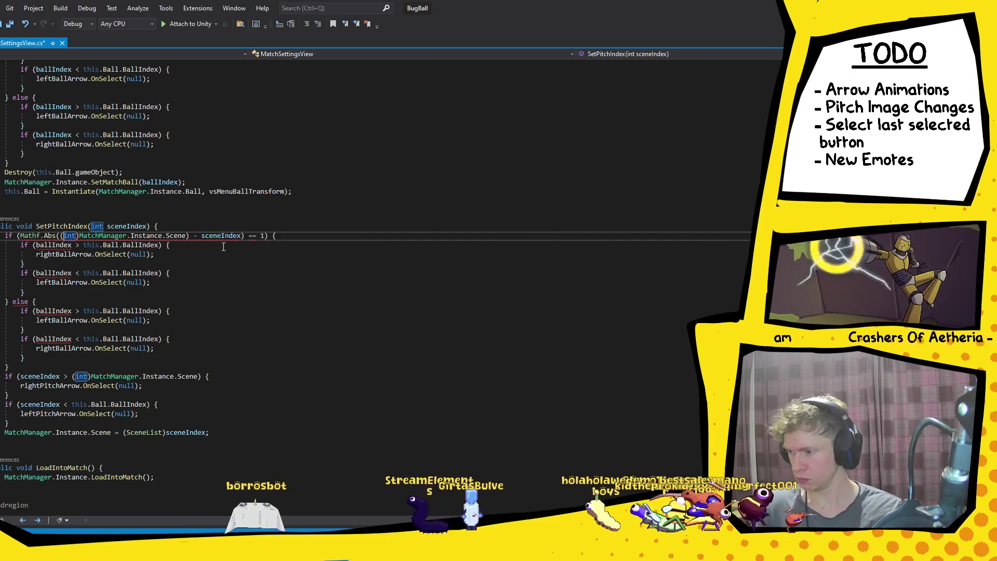
Step: Add the missing cast parenthesis and replace each inner ballIndex with sceneIndex
type("(")
key("ctrl+s")
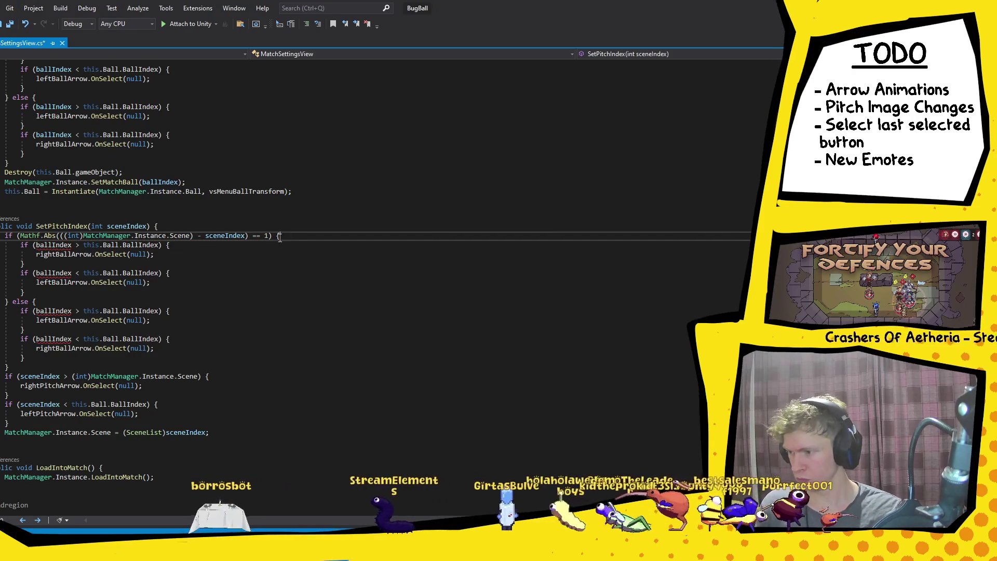
double_click(40, 375)
key("ctrl+c")
double_click(53, 245)
key("ctrl+v")
double_click(60, 272)
key("ctrl+v")
double_click(58, 310)
key("ctrl+v")
left_click(61, 338)
double_click(54, 338)
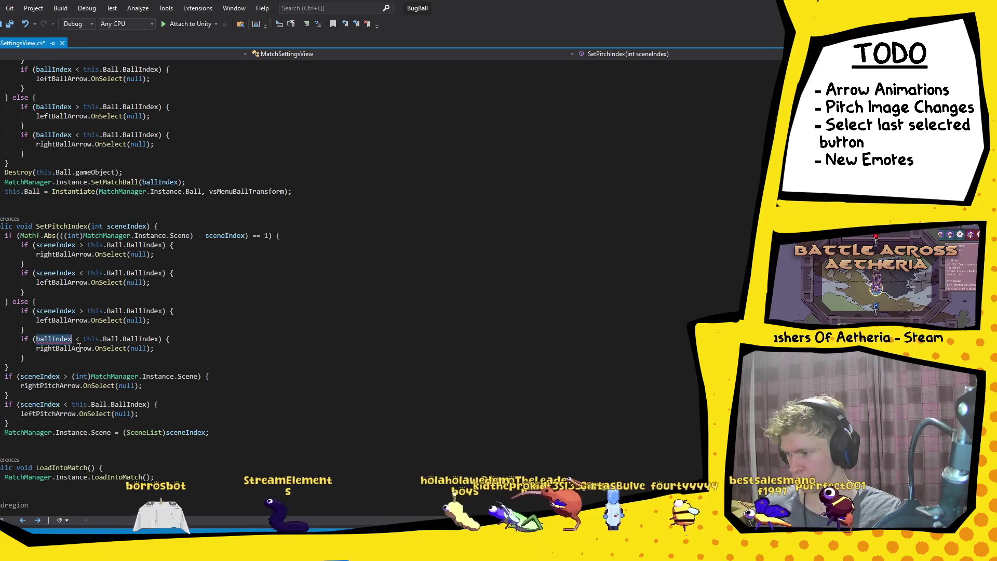
key("ctrl+v")
Step: Replace this.Ball.BallIndex with (int)MatchManager.Instance.Scene in all four inner conditions
left_click(194, 376)
left_click_drag(194, 377, 82, 381)
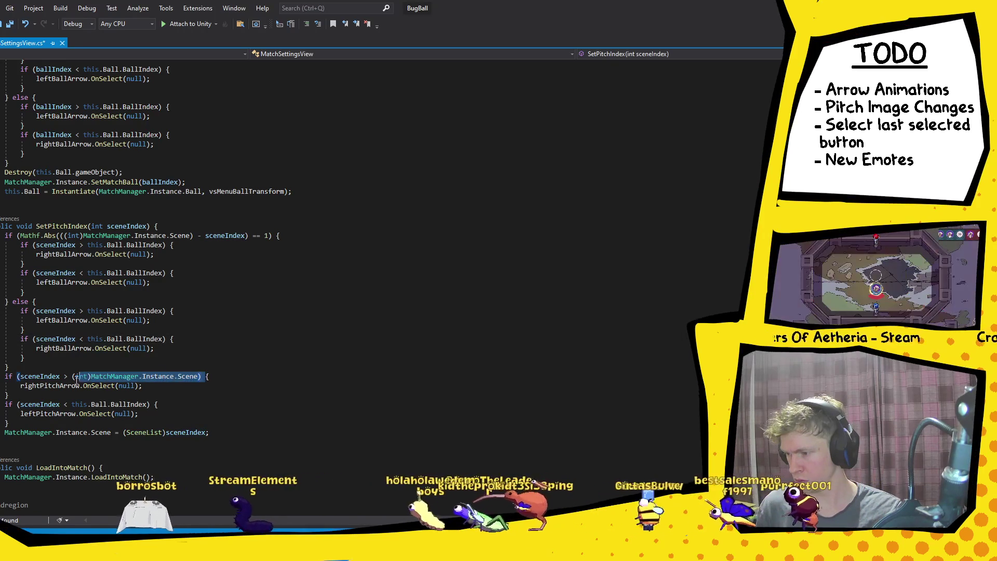
left_click_drag(165, 245, 92, 246)
key("ctrl+v")
left_click_drag(165, 274, 90, 273)
key("ctrl+v")
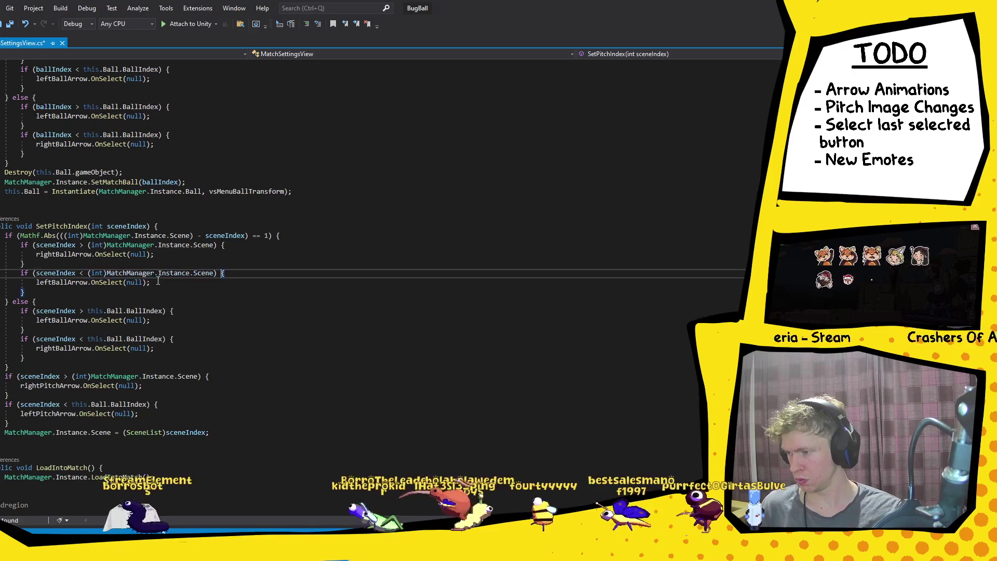
left_click_drag(170, 310, 87, 311)
key("ctrl+v")
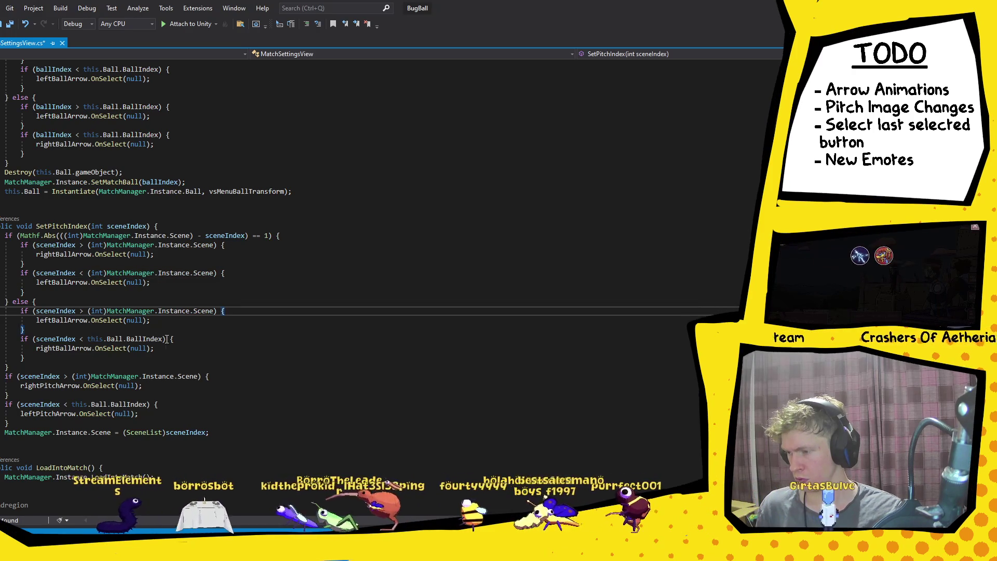
left_click_drag(166, 339, 100, 338)
key("ctrl+v")
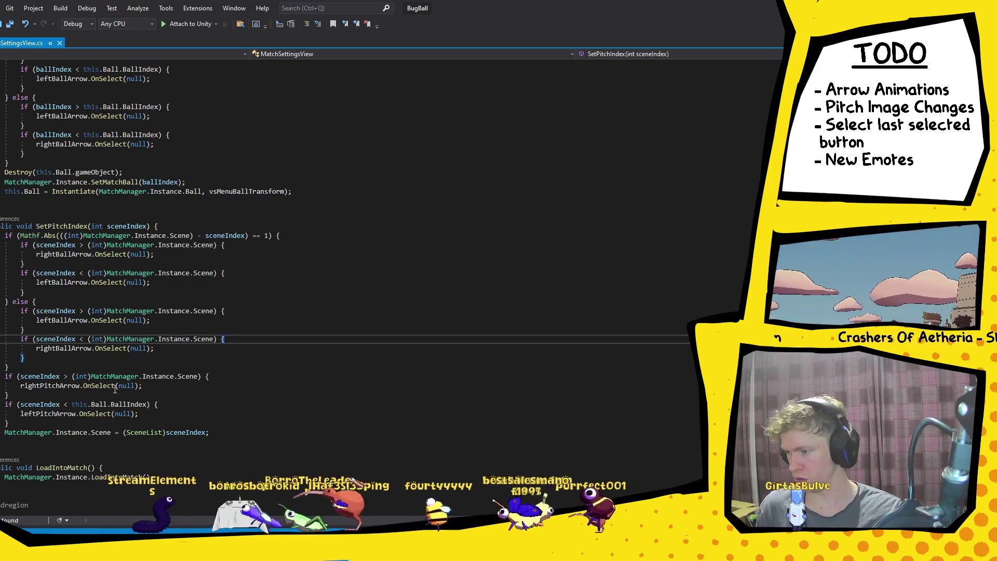
Step: Delete the old pitch arrow if-blocks and save the script
left_click_drag(57, 423, 61, 369)
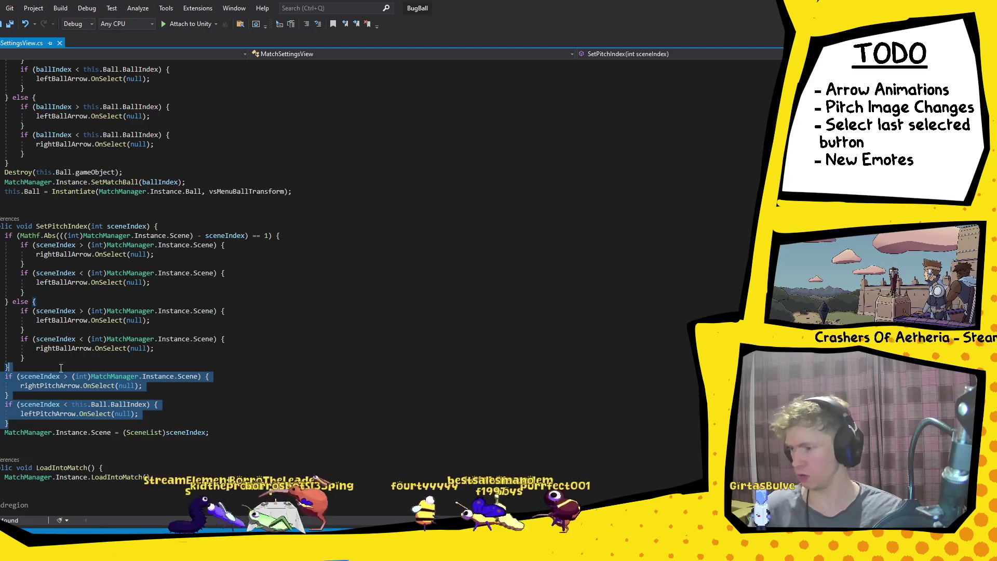
key("BackSpace")
key("ctrl+s")
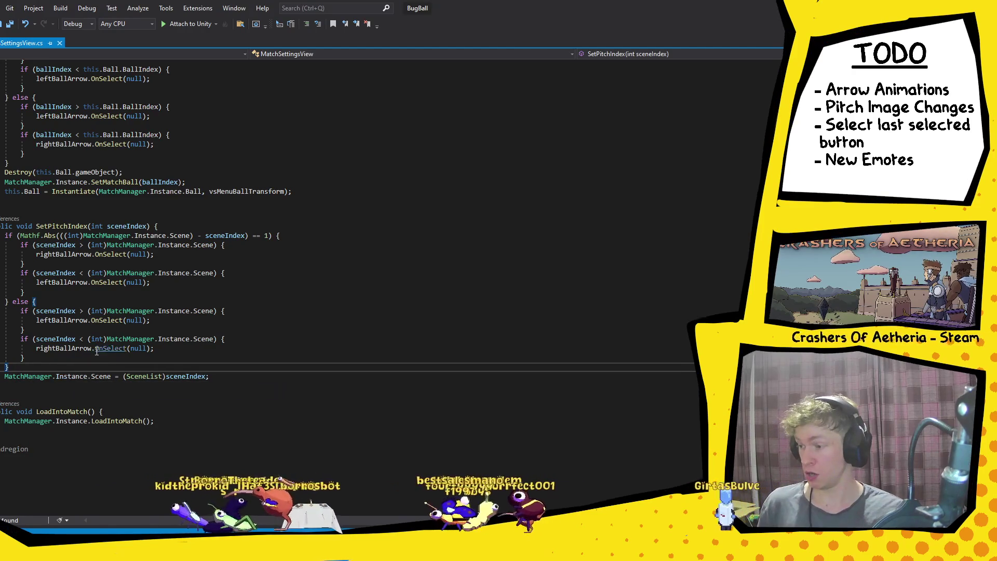
Step: Replace both leftBallArrow calls in SetPitchIndex with leftPitchArrow
scroll(96, 351, "up", 15)
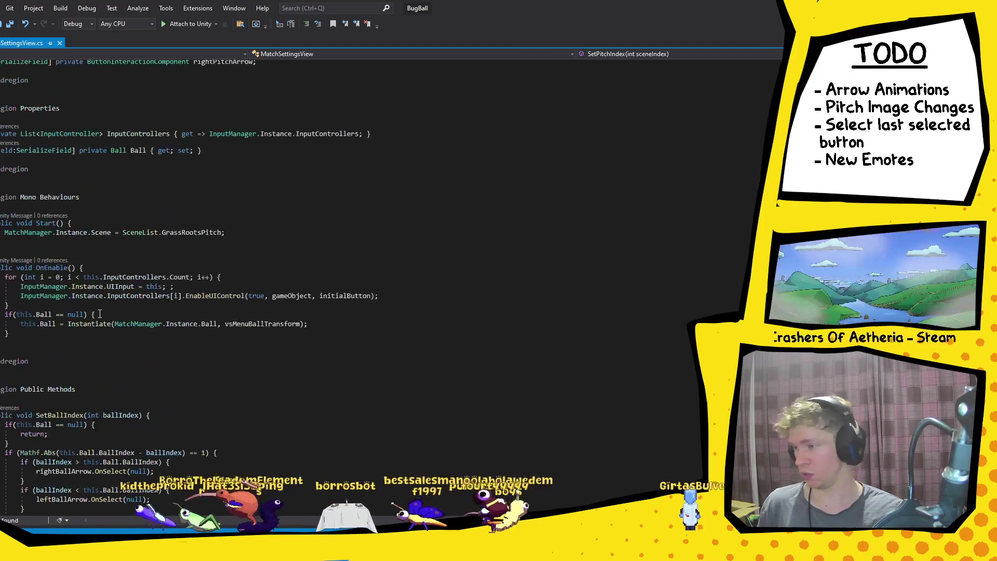
scroll(283, 246, "up", 3)
double_click(235, 249)
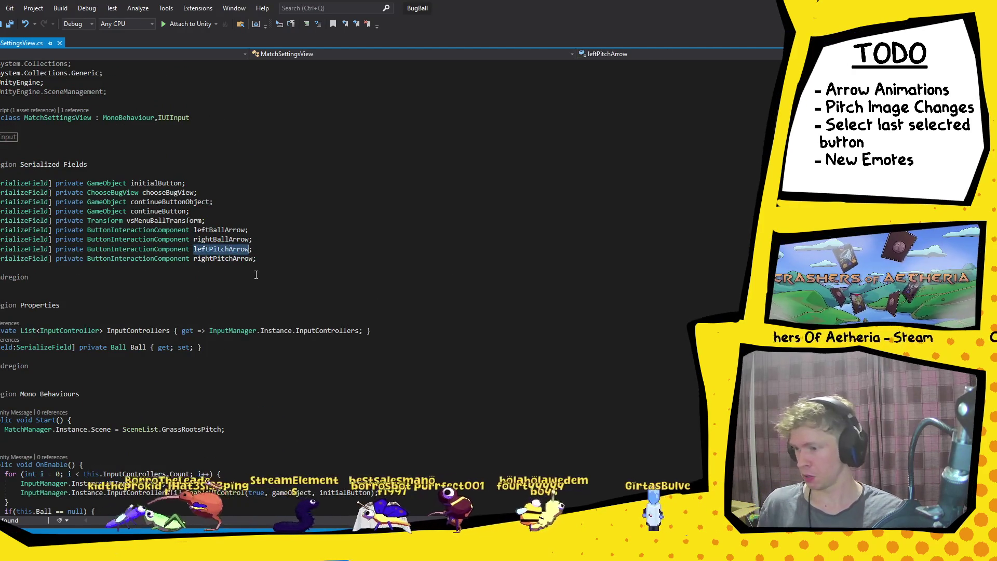
scroll(103, 328, "down", 18)
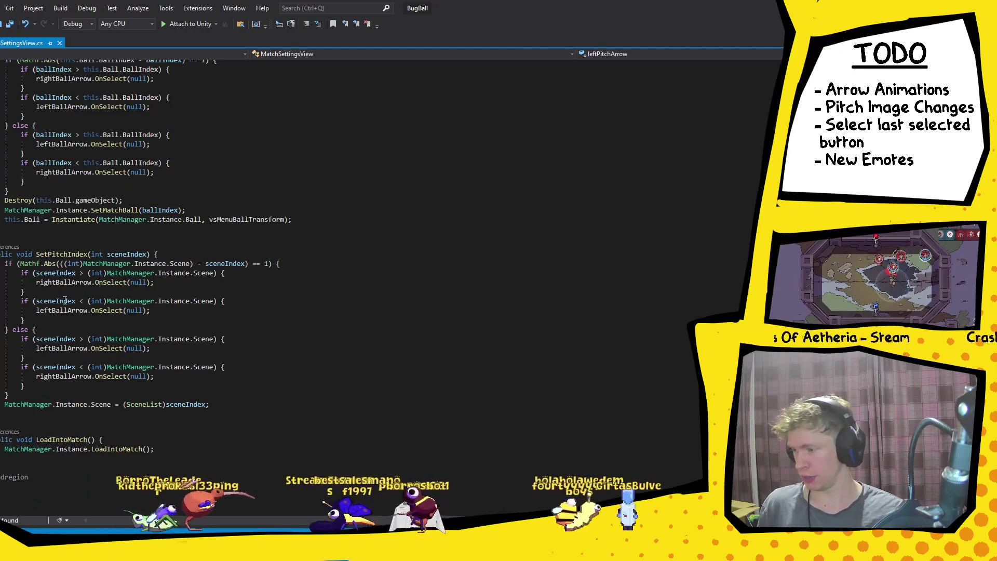
double_click(62, 310)
key("ctrl+v")
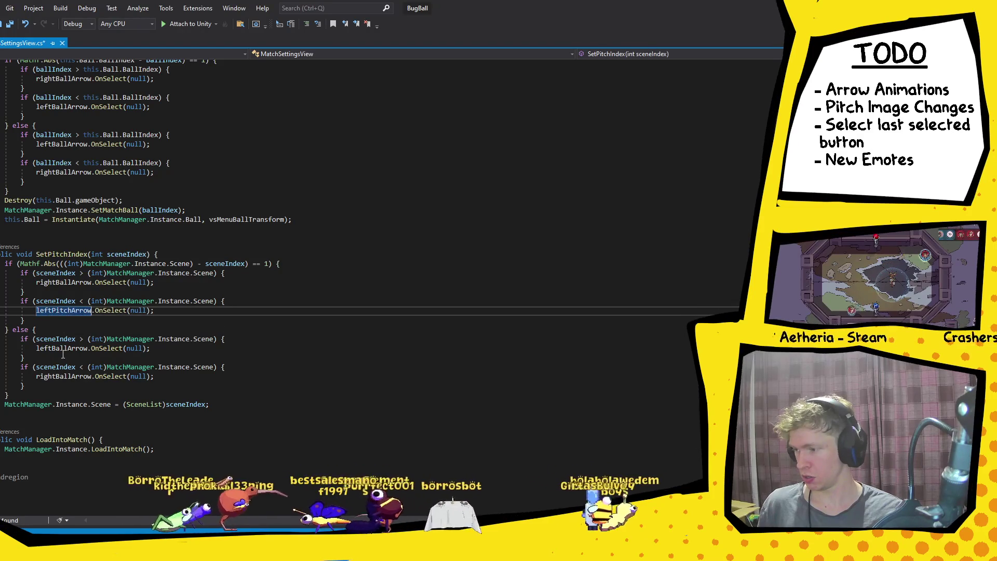
double_click(61, 348)
key("ctrl+v")
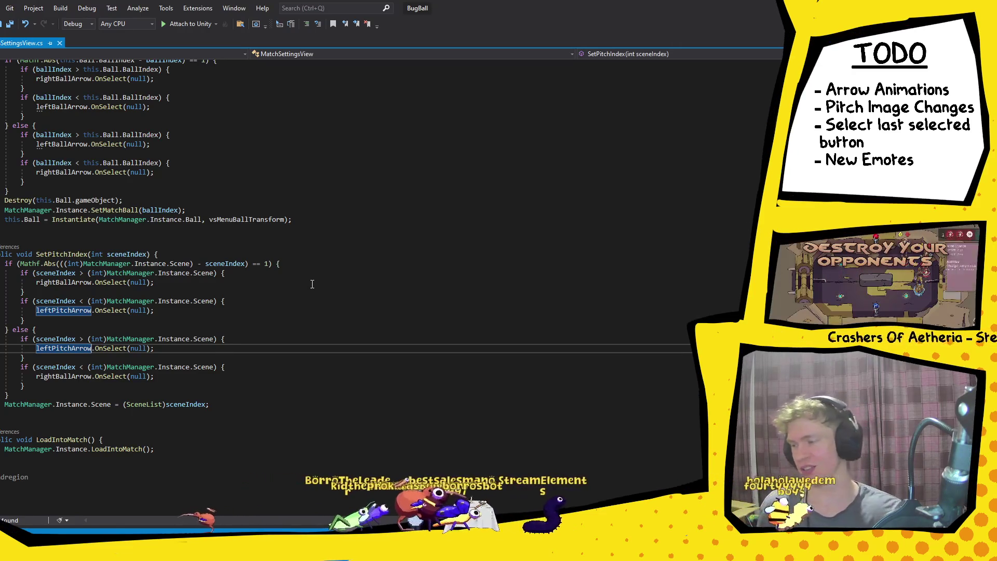
Step: Replace both rightBallArrow calls with rightPitchArrow and save the script
scroll(312, 284, "up", 20)
left_click(222, 258)
scroll(223, 262, "down", 20)
scroll(225, 267, "down", 3)
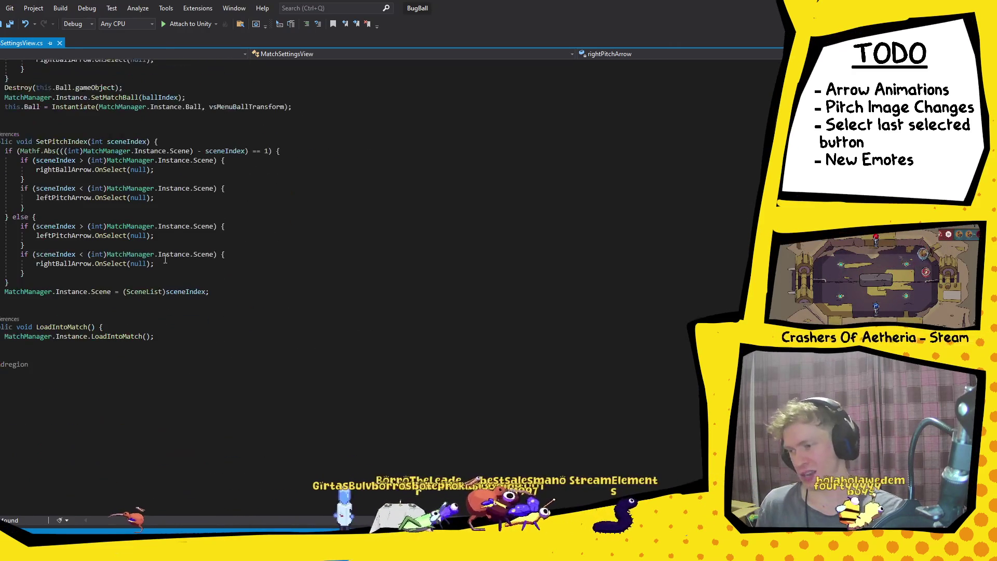
double_click(61, 264)
key("ctrl+v")
double_click(63, 169)
key("ctrl+v")
key("ctrl+s")
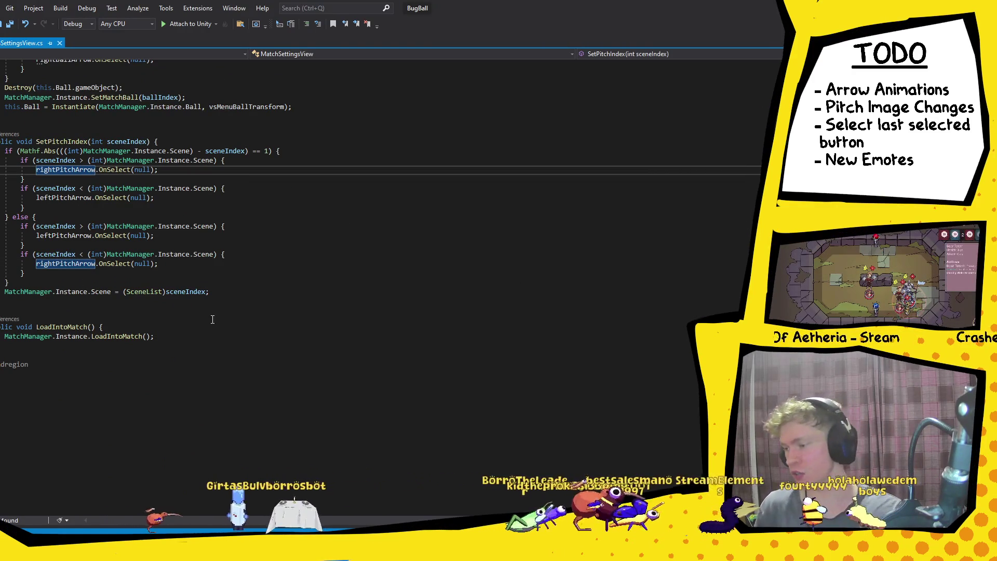
scroll(256, 396, "up", 5)
scroll(256, 395, "up", 3)
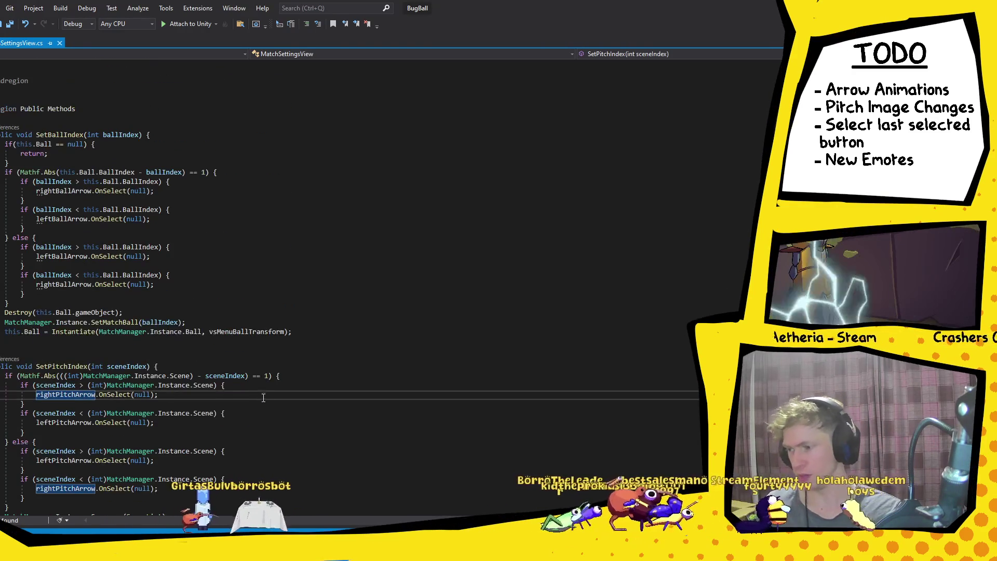
mouse_move(311, 545)
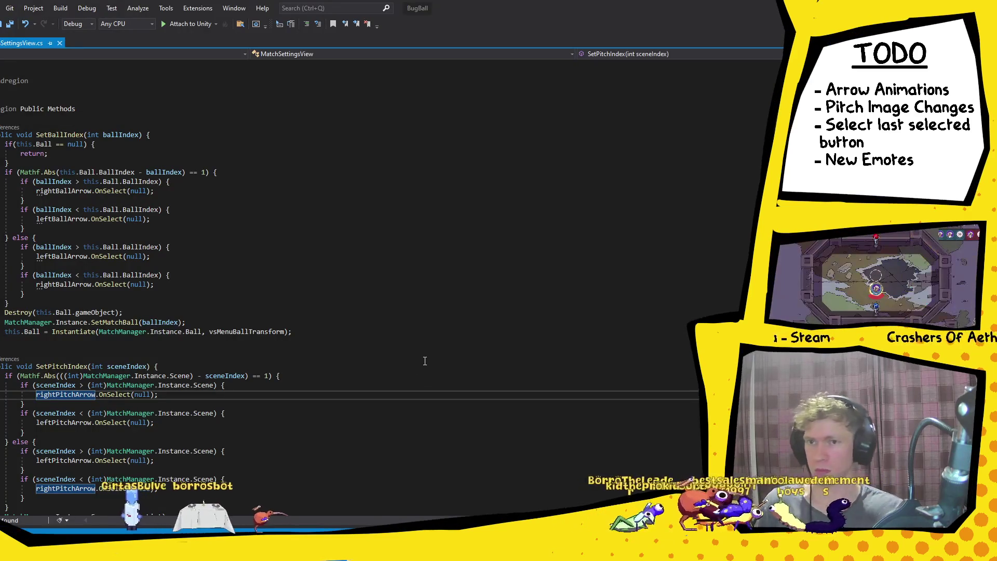
key("alt+Tab")
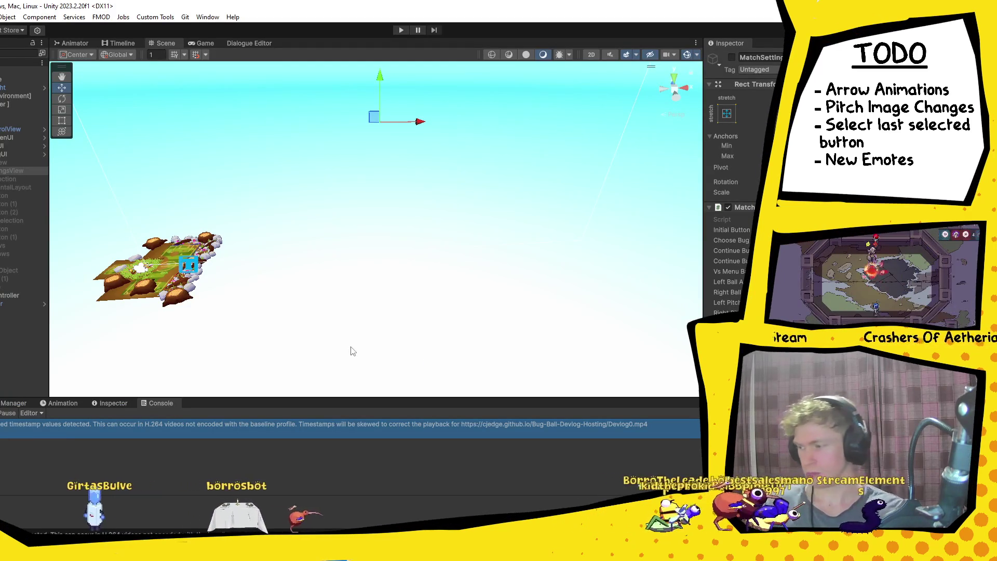
Step: Open the SmallPitch scene from Assets > Project > Scenes and frame the pitch
key("ctrl+5")
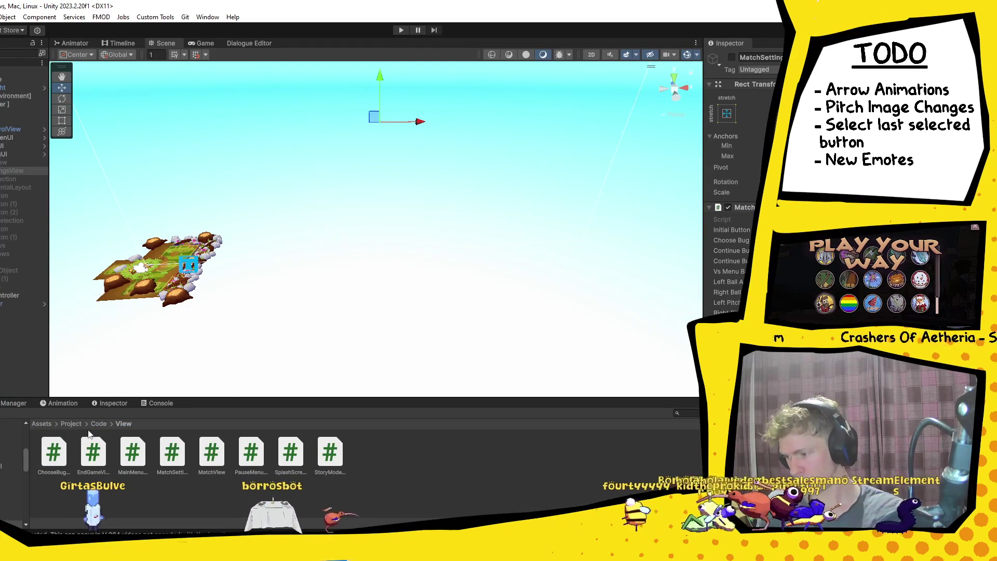
left_click(40, 424)
double_click(291, 459)
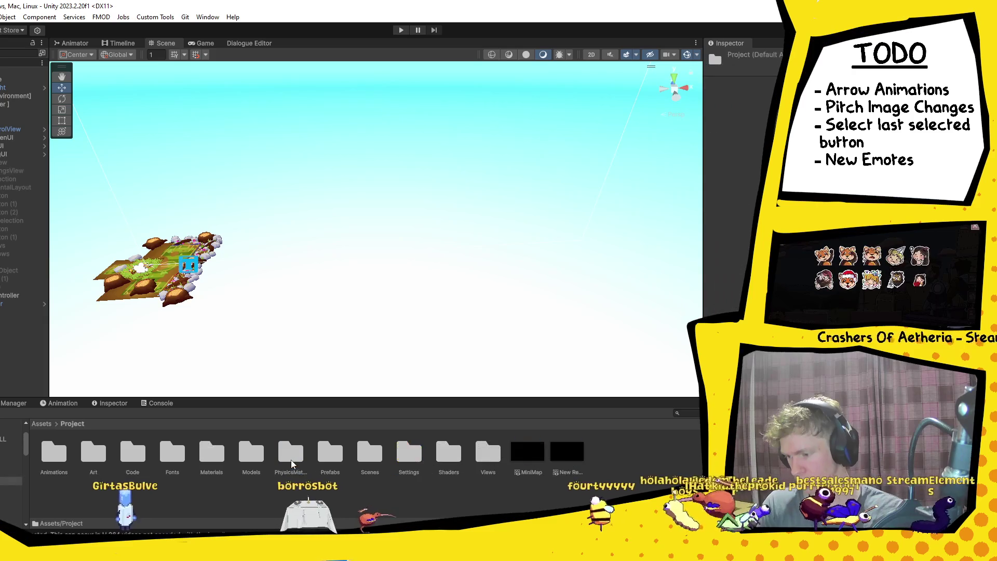
double_click(367, 460)
double_click(369, 457)
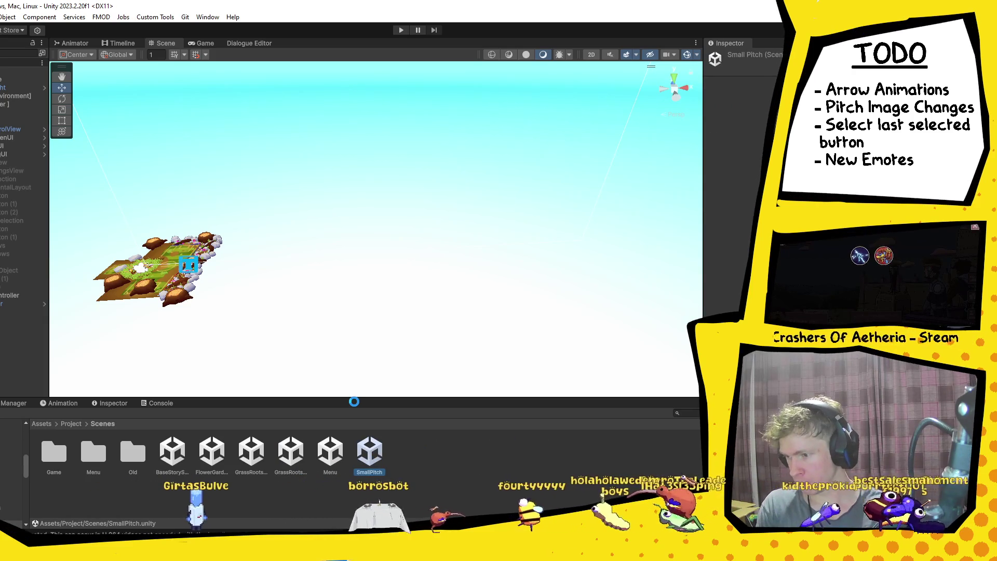
key("f")
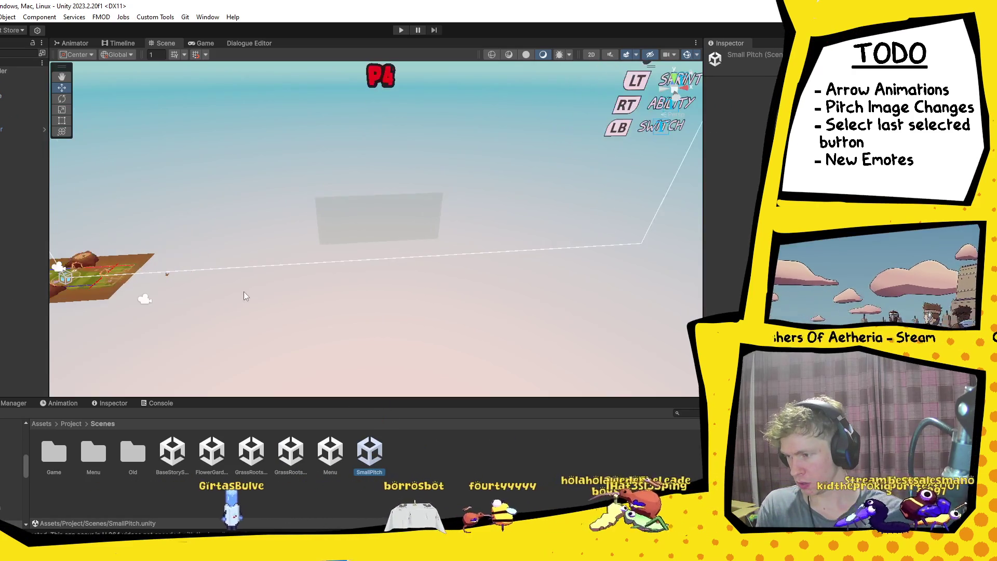
scroll(468, 282, "up", 8)
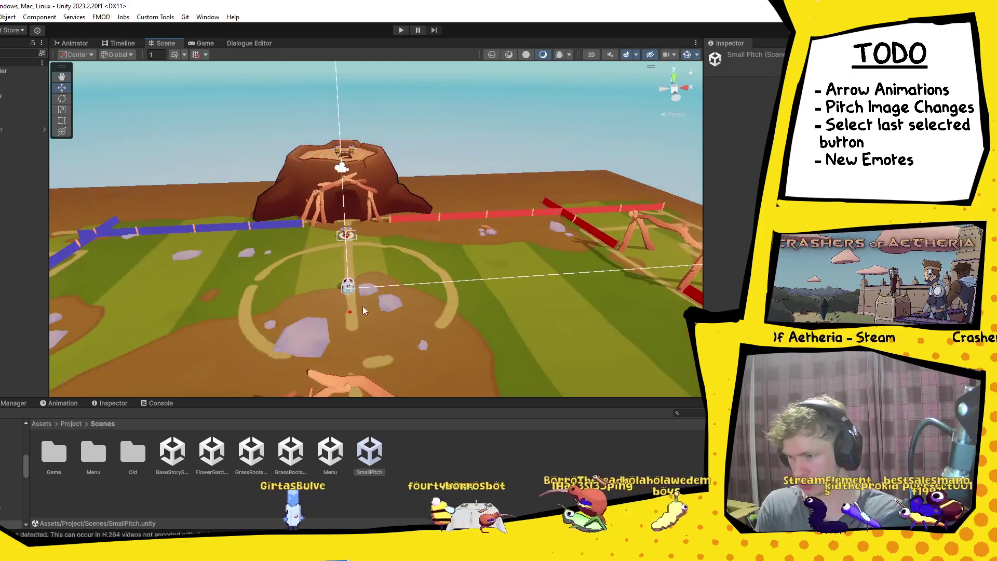
left_click_drag(362, 306, 400, 309)
right_click(431, 328)
left_click_drag(486, 266, 470, 272)
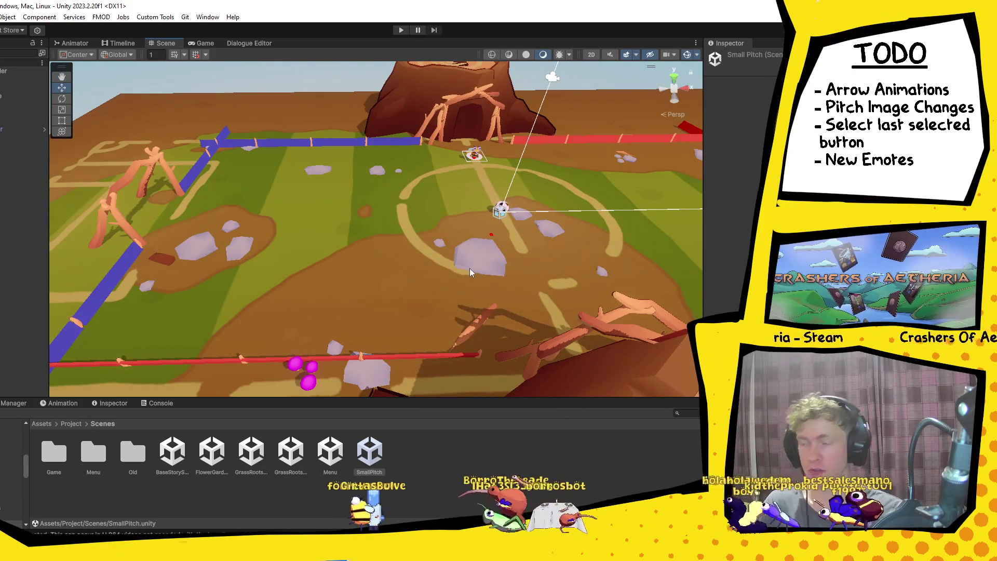
Step: Check the scene order in File > Build Settings, then close it
left_click(0, 17)
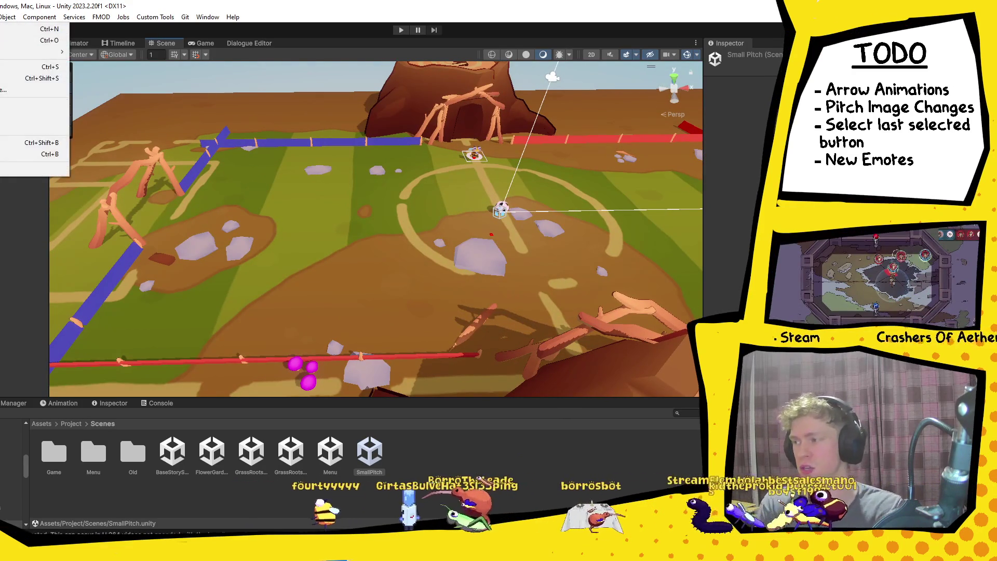
left_click(26, 144)
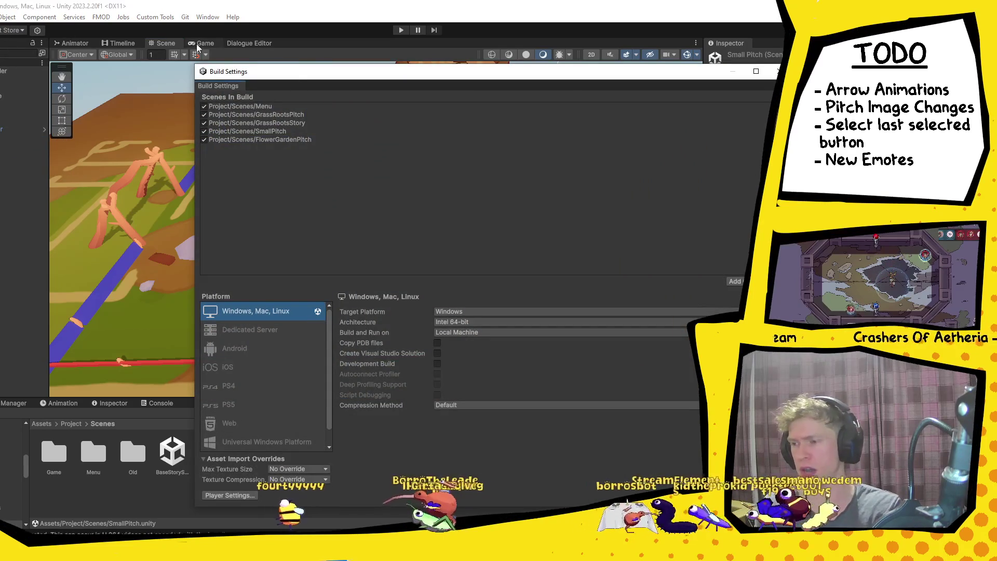
left_click(779, 72)
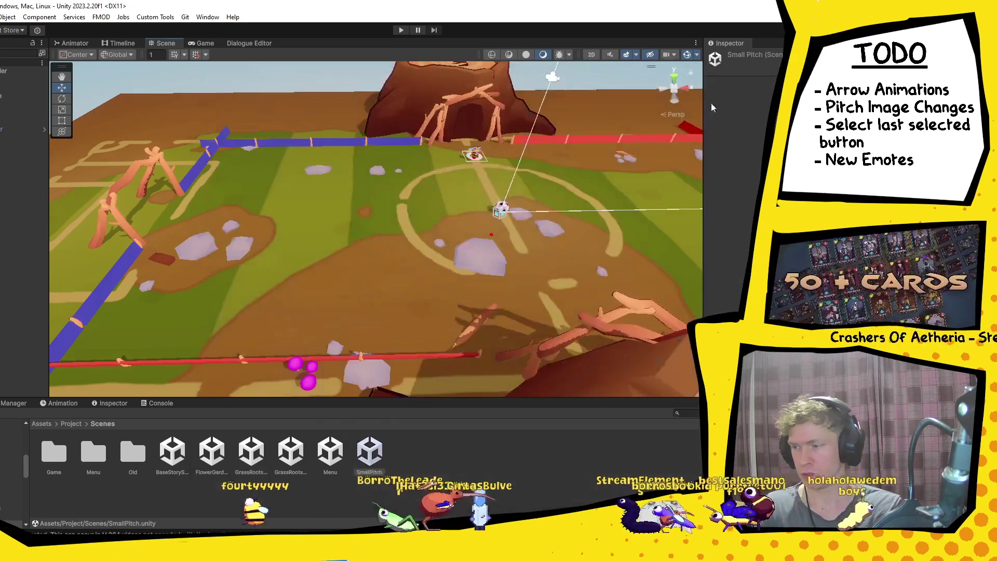
key("alt+Tab")
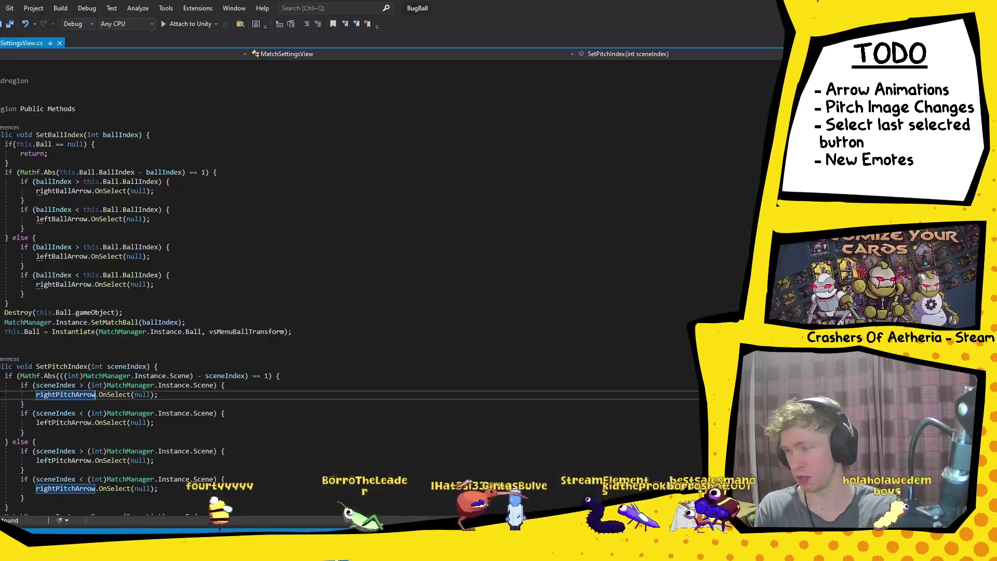
Step: Jump to the SceneList enum and insert SmallPitch right after GrassRootsPitch
key("F12")
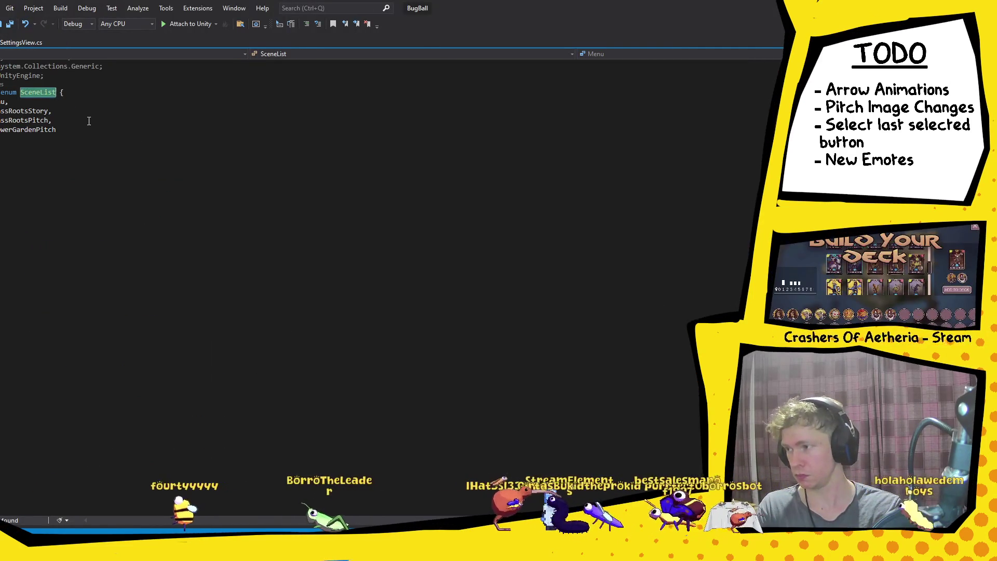
left_click(89, 121)
key("Return")
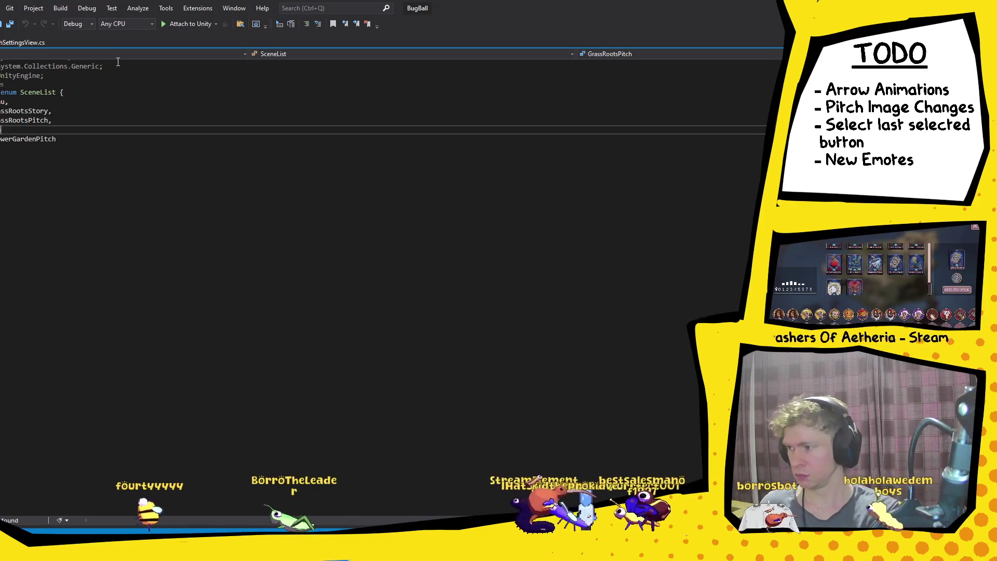
type("llPitch,")
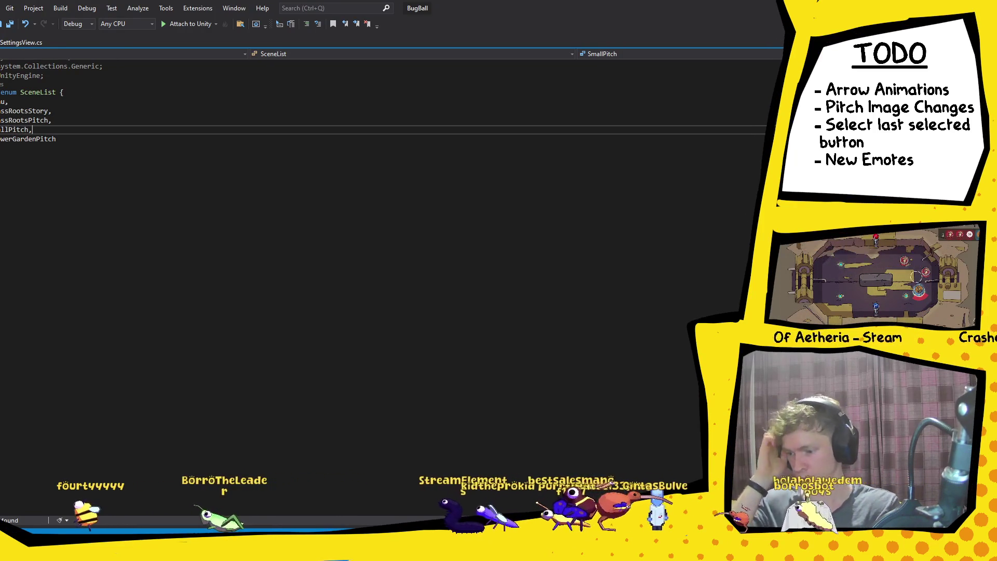
key("alt+Tab")
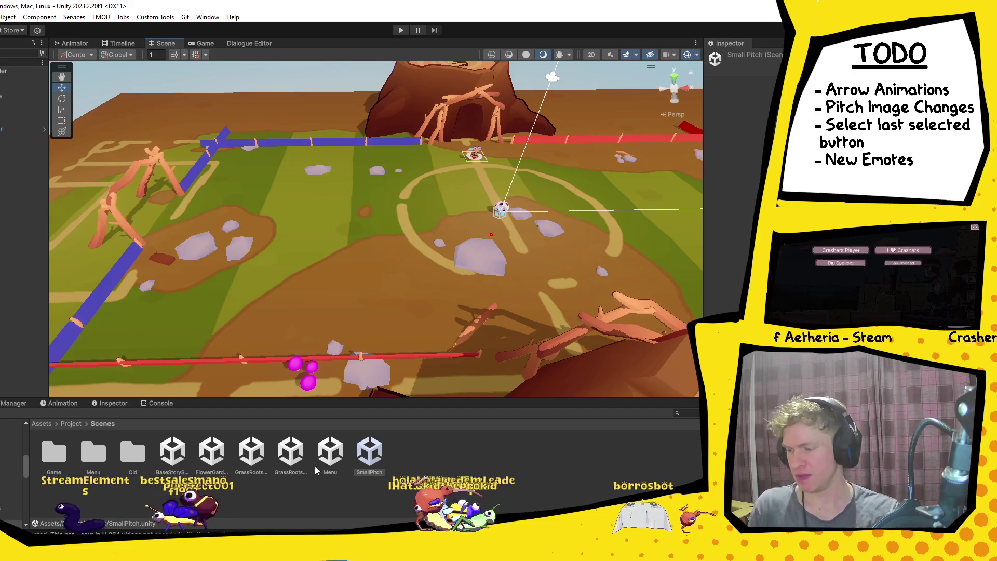
Step: Open the Menu scene, select the match settings view object, and open its MatchSettingsView script
left_click(340, 453)
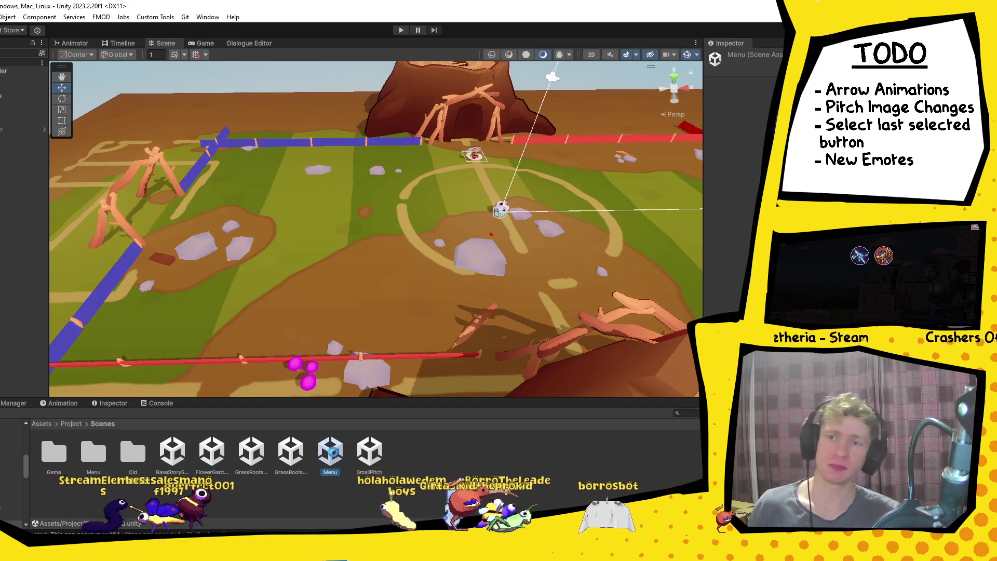
double_click(334, 452)
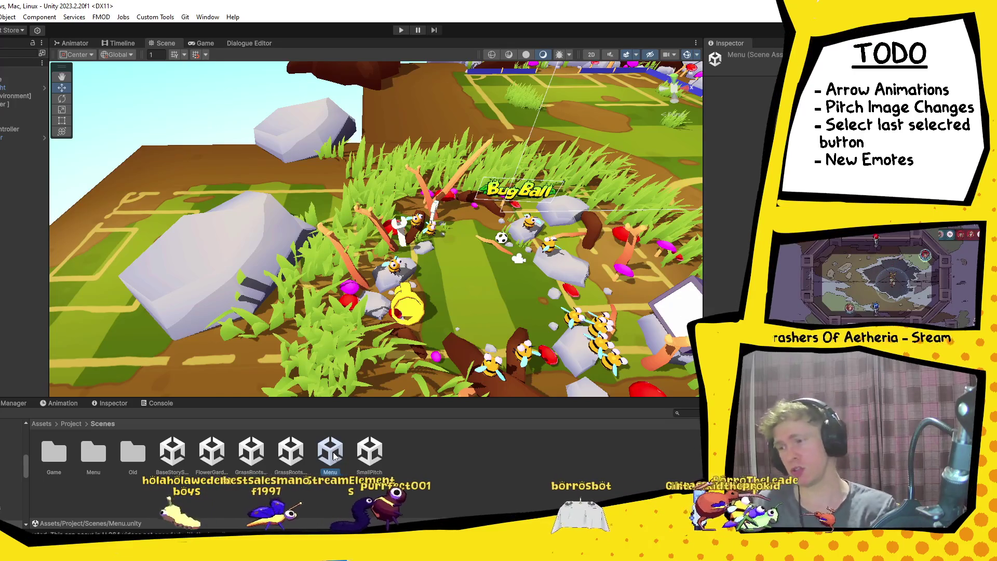
left_click(21, 129)
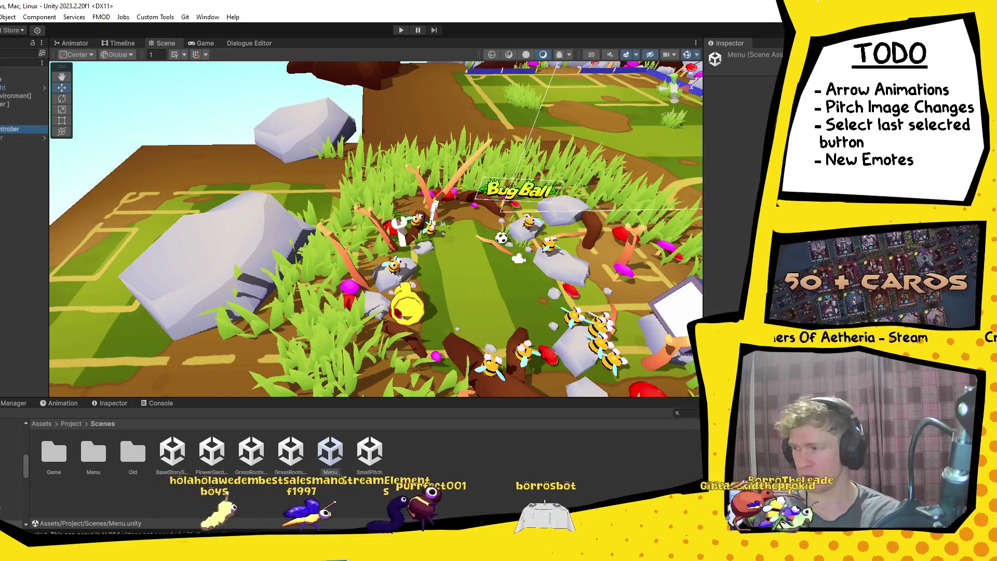
left_click(44, 120)
left_click(20, 171)
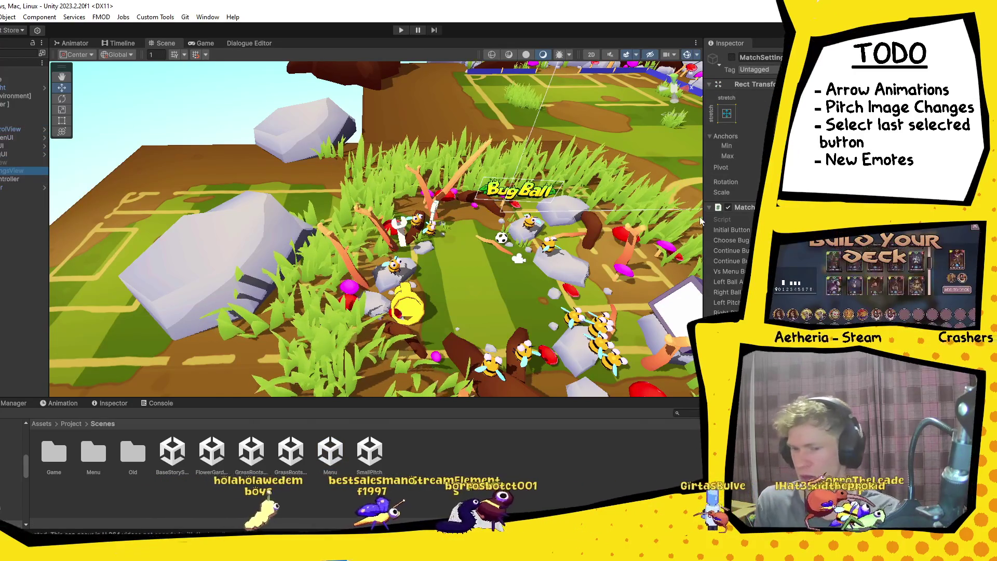
double_click(758, 219)
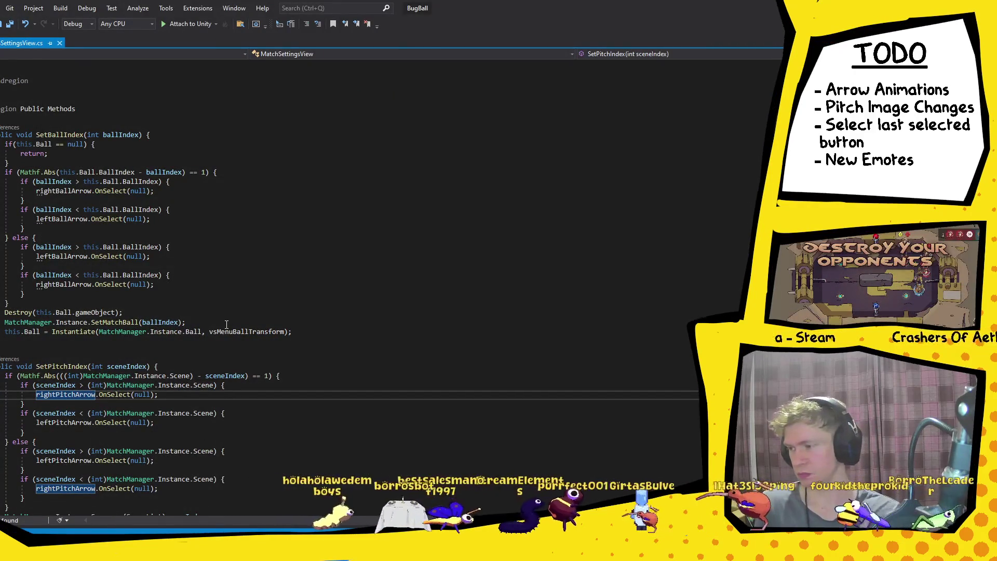
Step: Look over SetPitchIndex in MatchSettingsView.cs, then bring the Unity editor back to the front
scroll(227, 324, "down", 5)
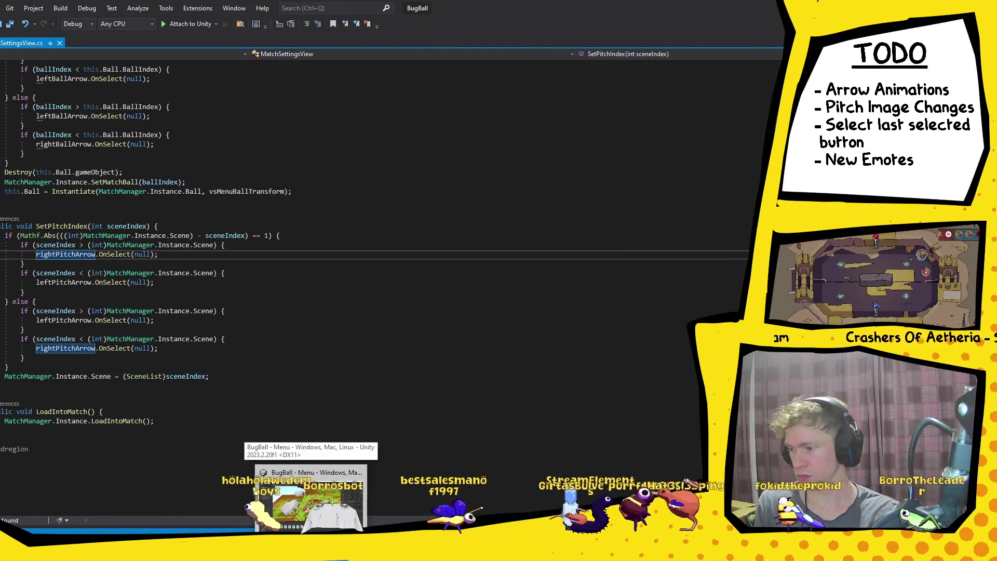
left_click(310, 499)
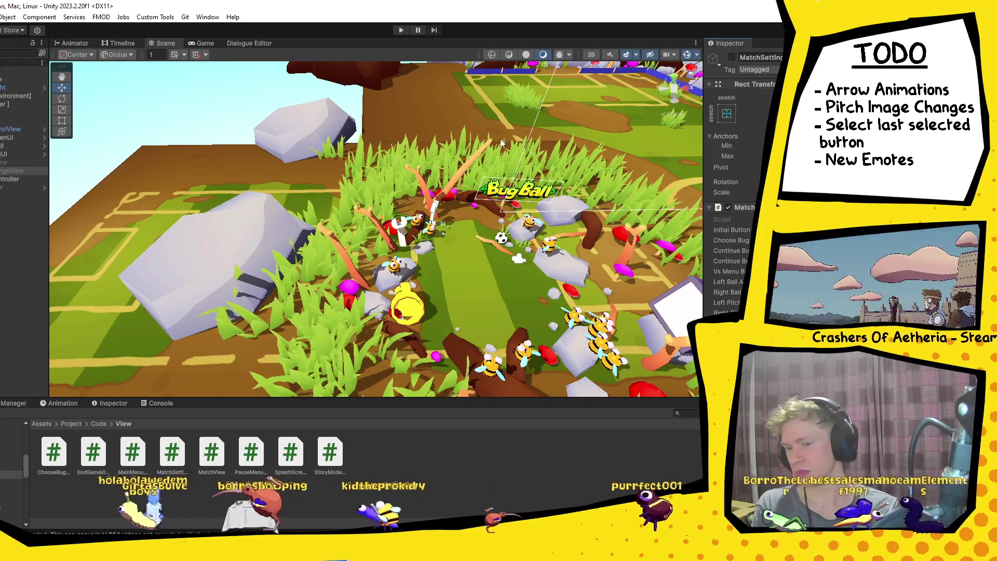
Step: Duplicate Button (1) under the match settings view to create Button (2)
left_click(5, 170)
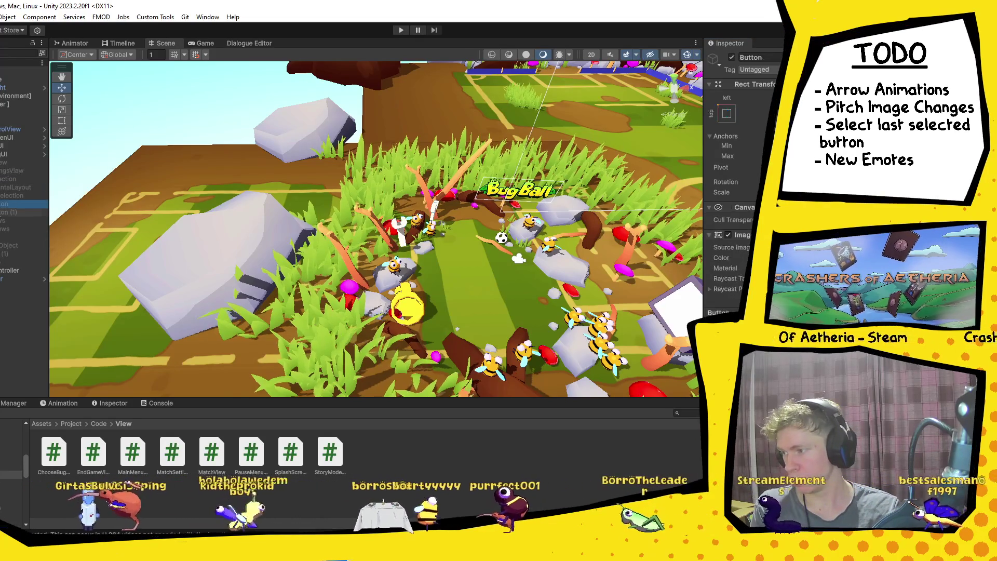
left_click(10, 212)
scroll(742, 156, "down", 10)
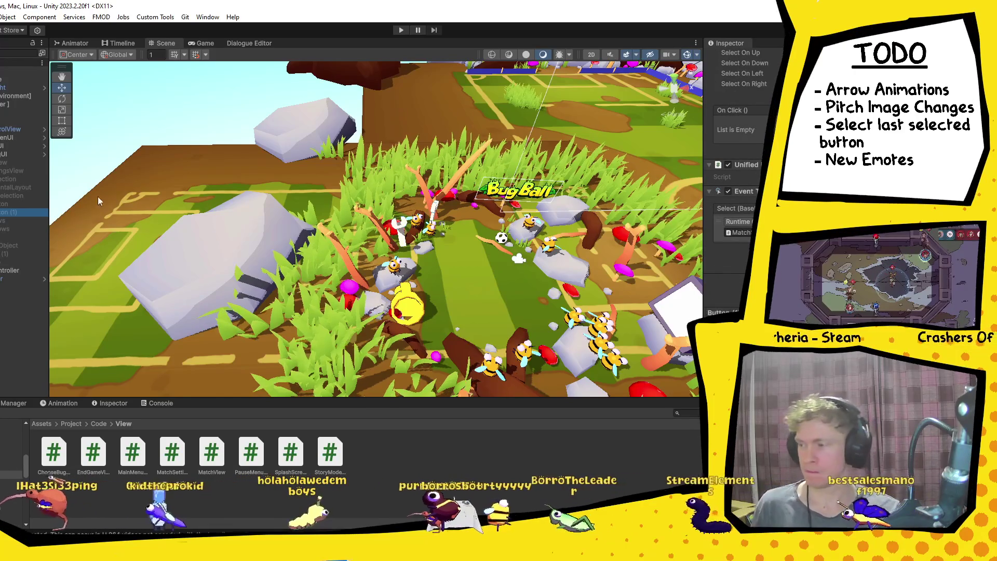
key("ctrl+d")
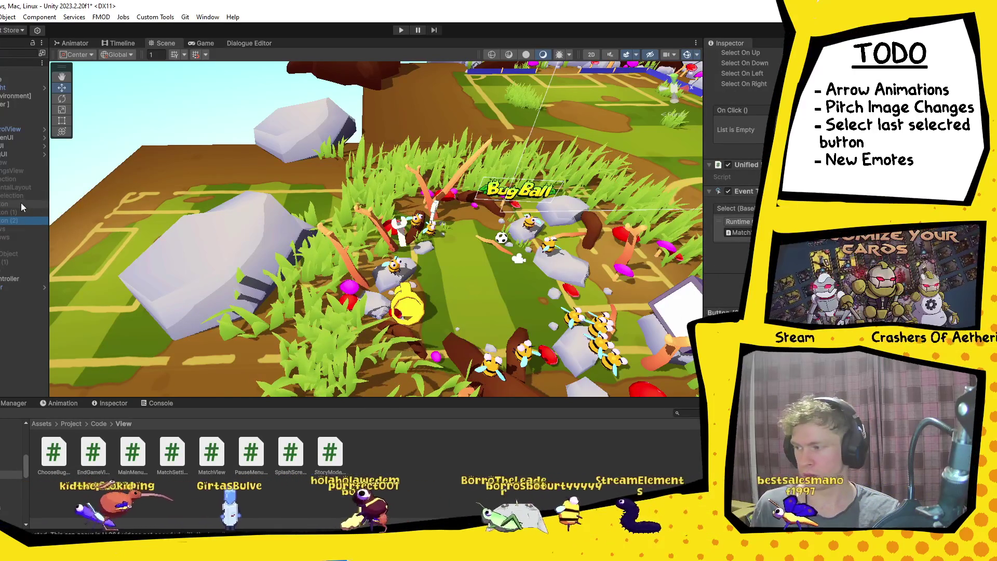
Step: Compare the Inspector settings of Button, Button (1) and Button (2)
left_click(21, 204)
left_click(23, 212)
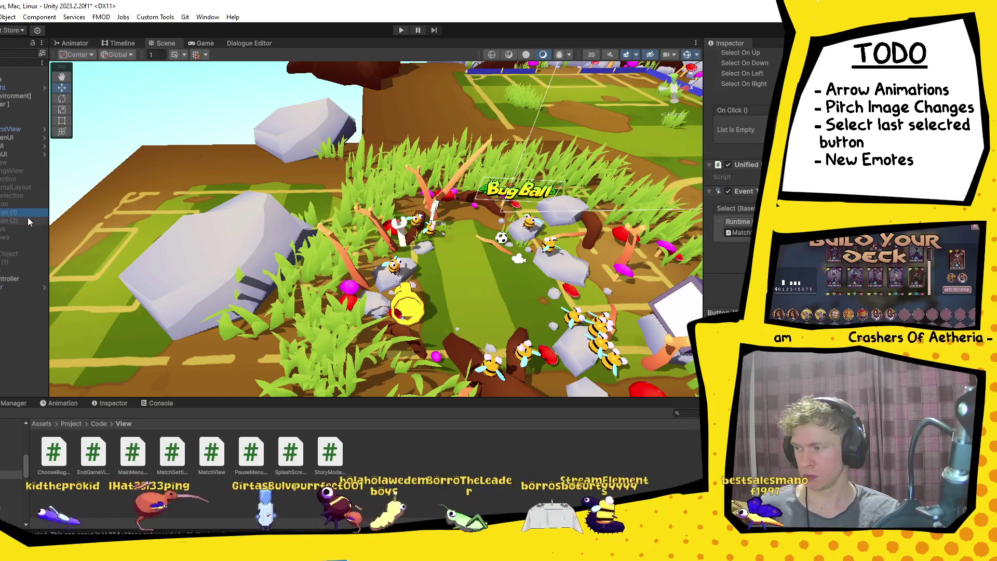
left_click(28, 222)
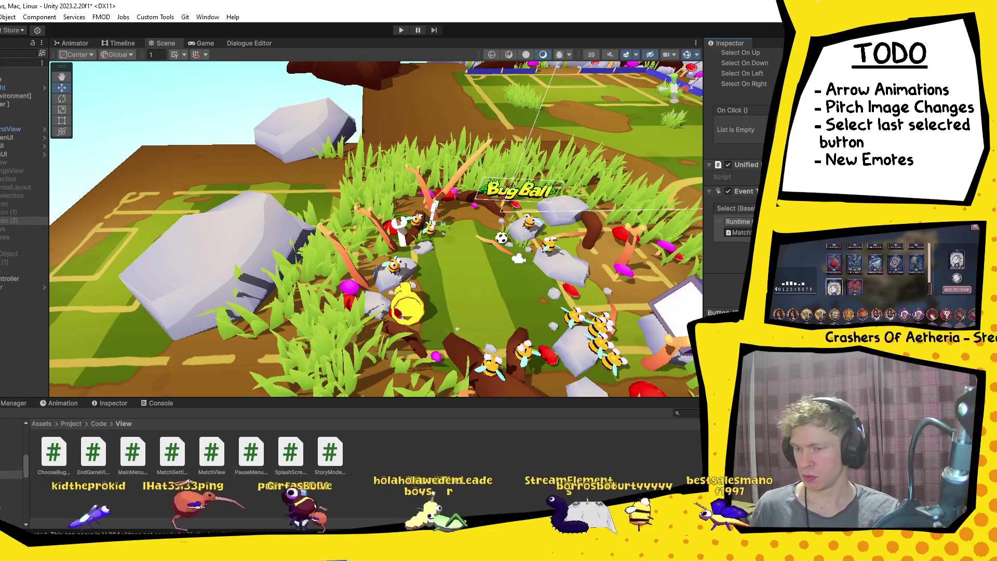
scroll(742, 130, "up", 4)
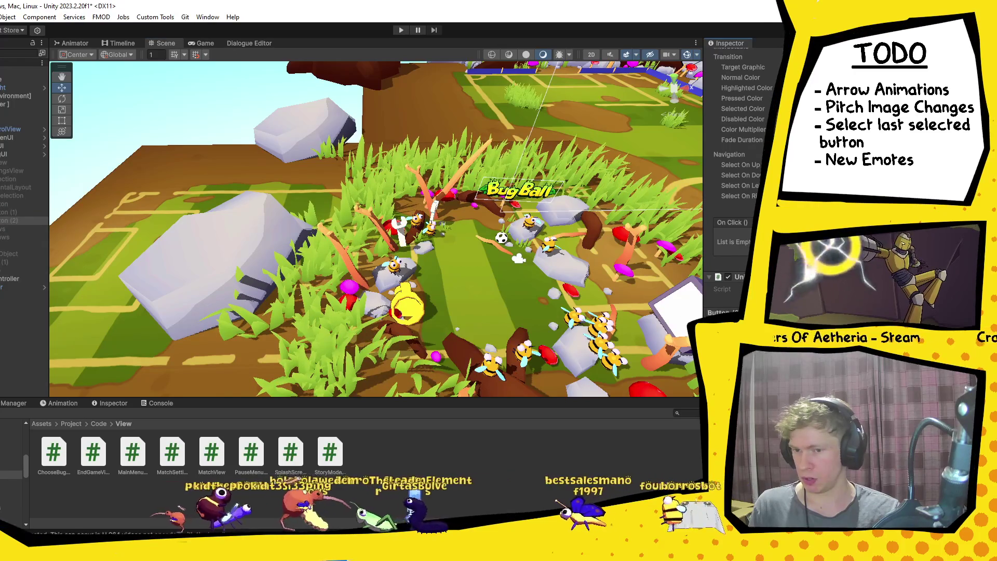
left_click(22, 211)
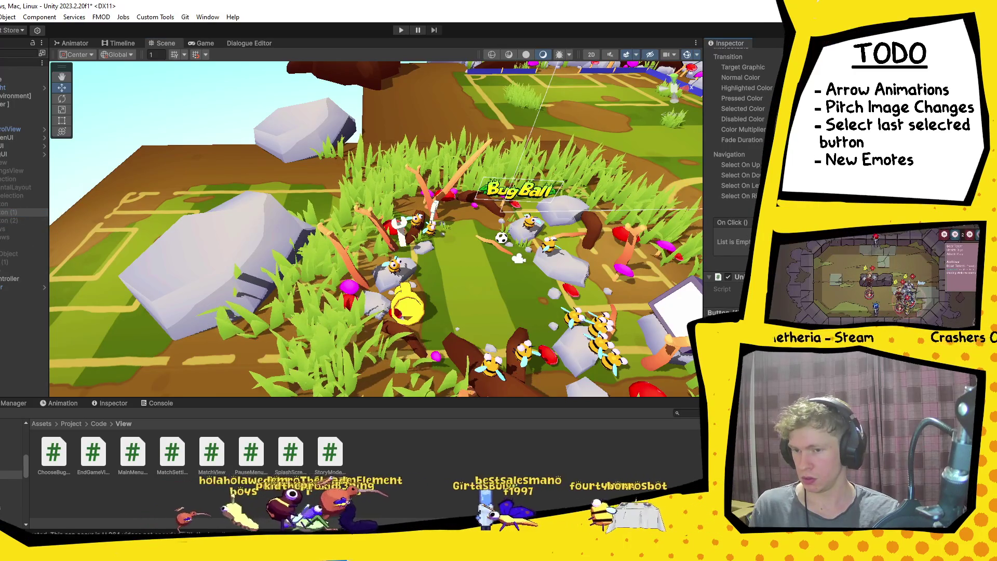
left_click(2, 205)
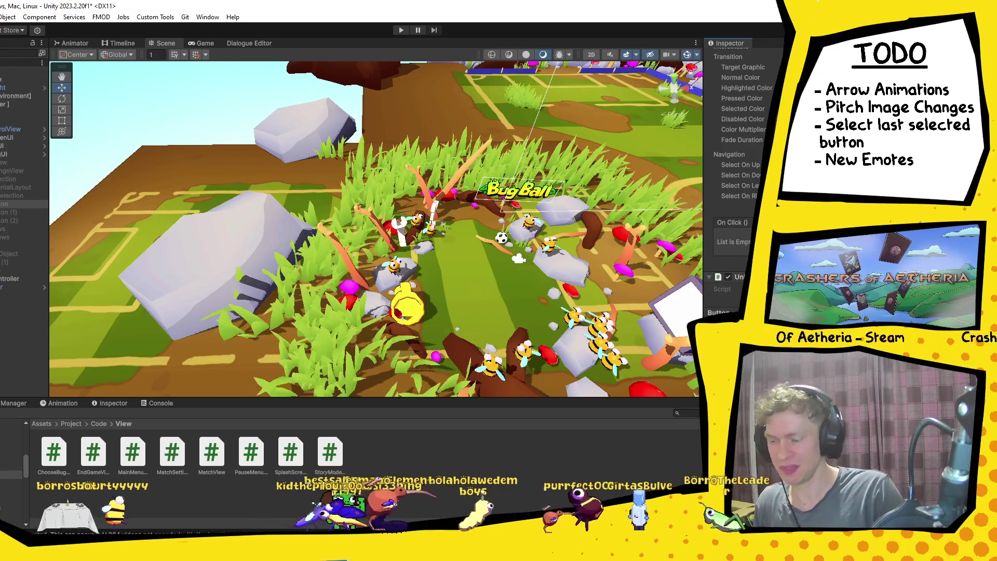
Step: Check Button (2)'s Navigation and On Click settings, then switch to Visual Studio
left_click(20, 220)
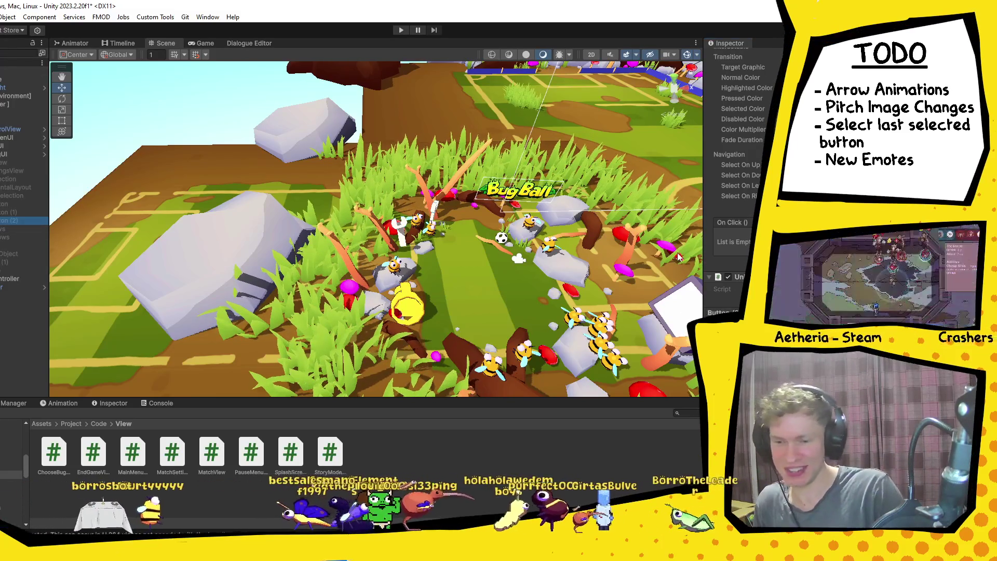
scroll(737, 156, "down", 5)
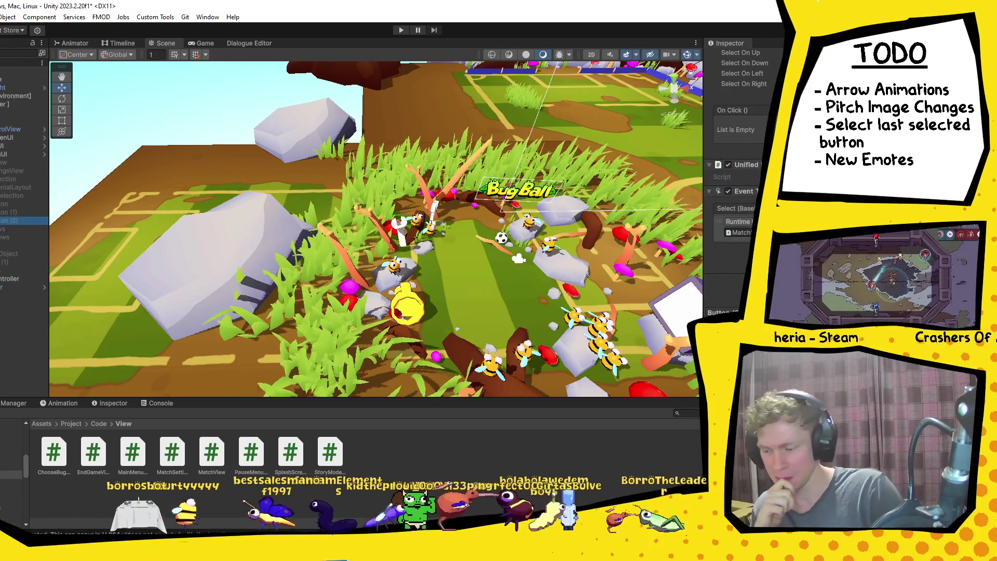
key("alt+Tab")
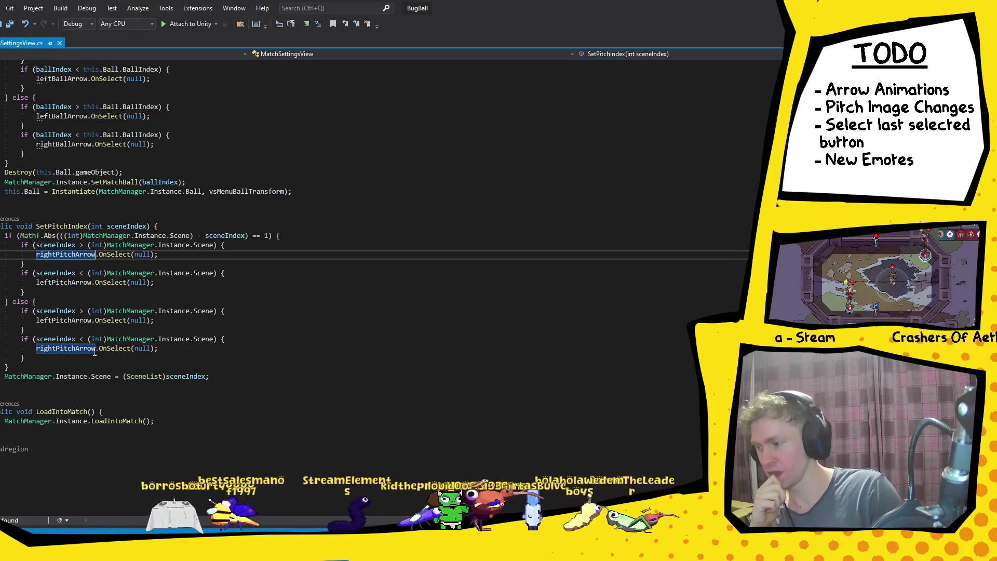
Step: Follow SetPitchIndex's Scene property to its SceneList definition in MatchManager.cs, then return to Unity
left_click(135, 377)
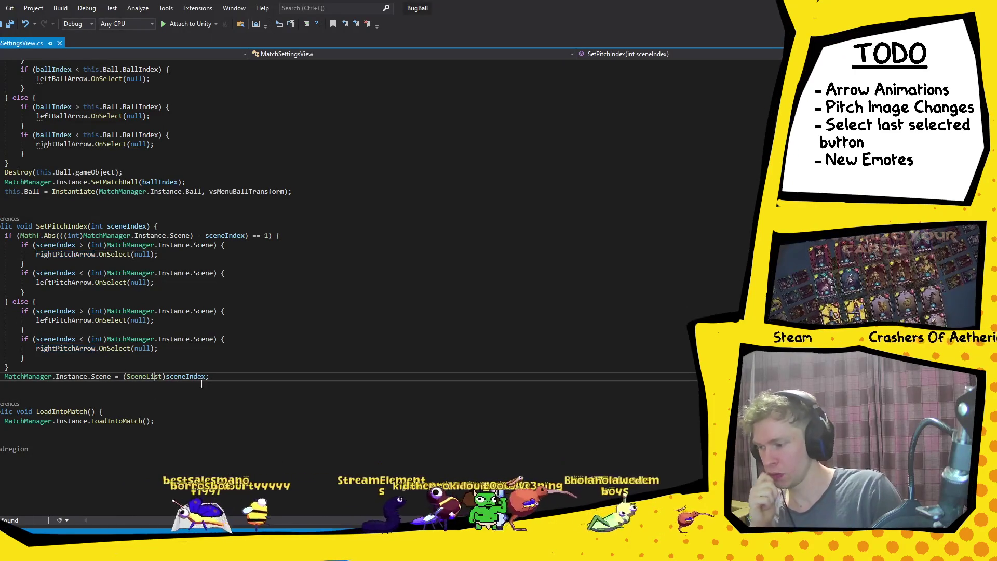
left_click(197, 378)
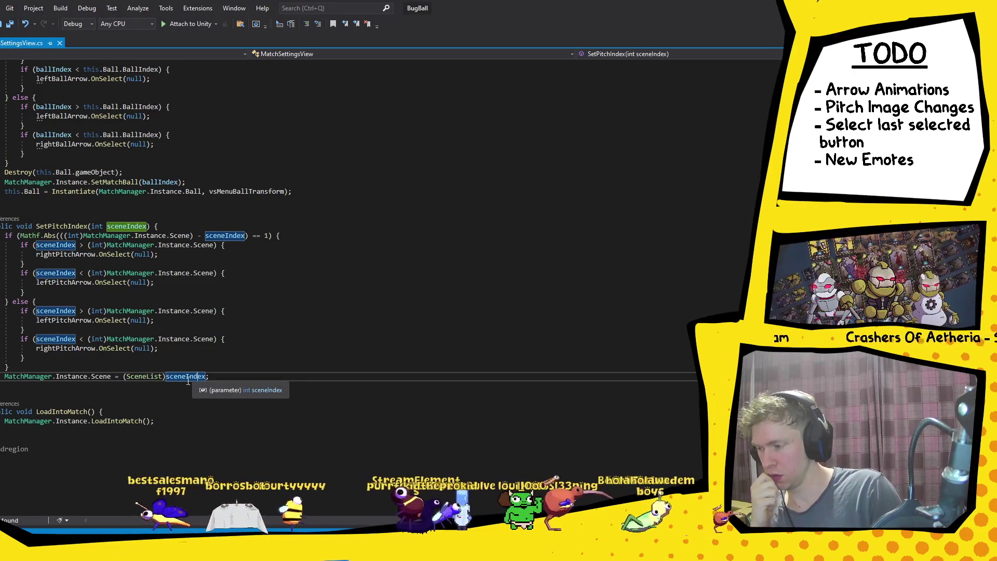
left_click(102, 378)
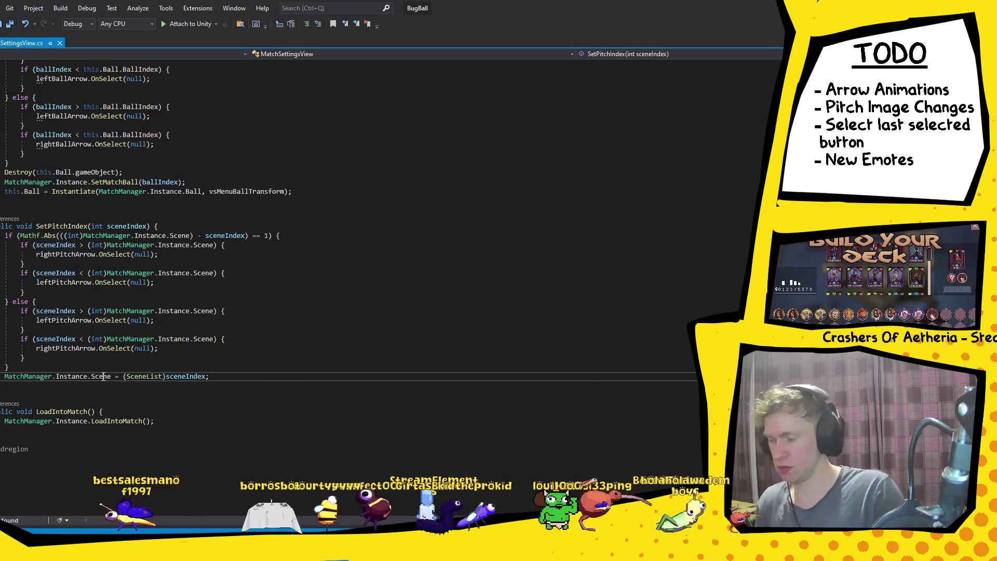
left_click(101, 377, "ctrl")
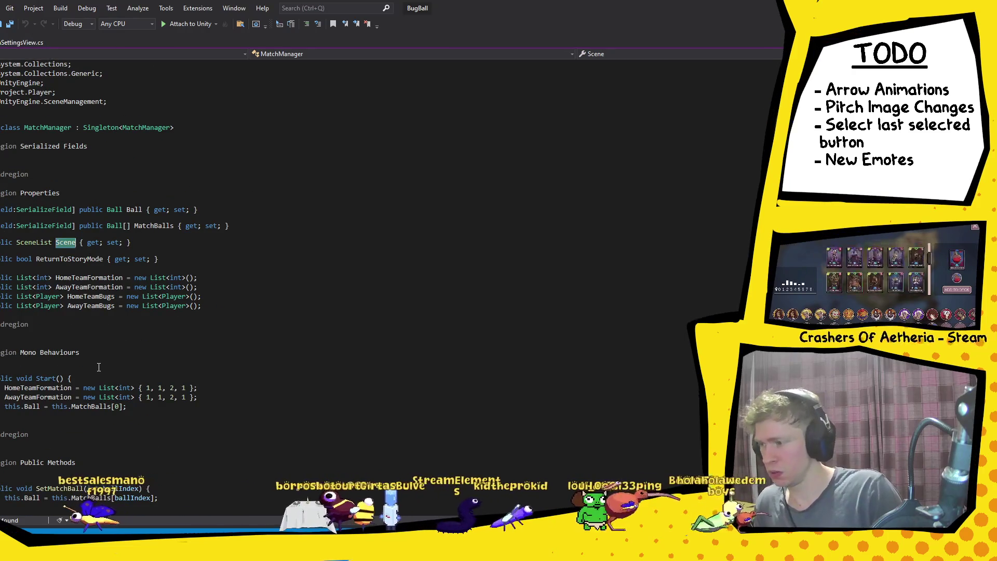
left_click(45, 242)
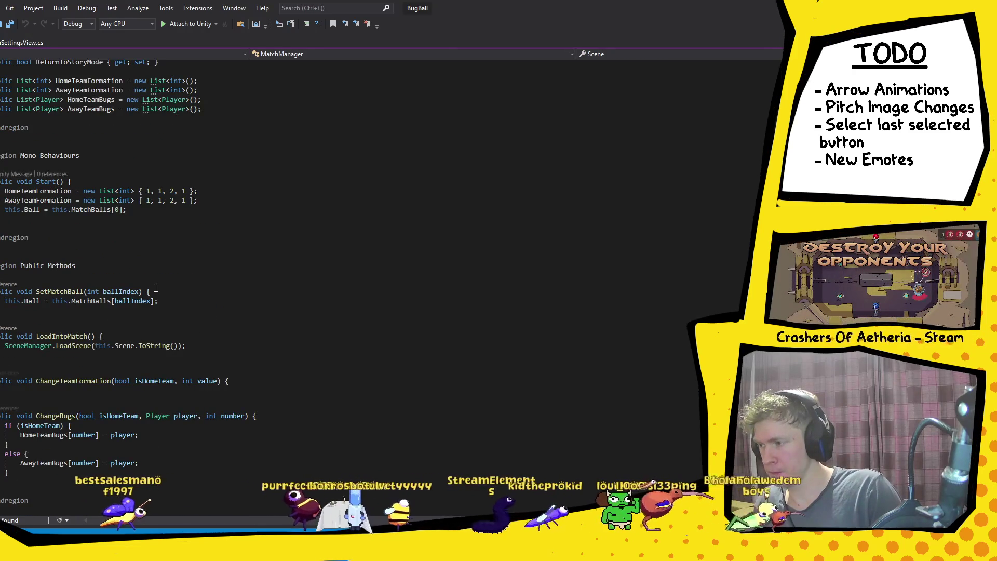
scroll(150, 275, "down", 15)
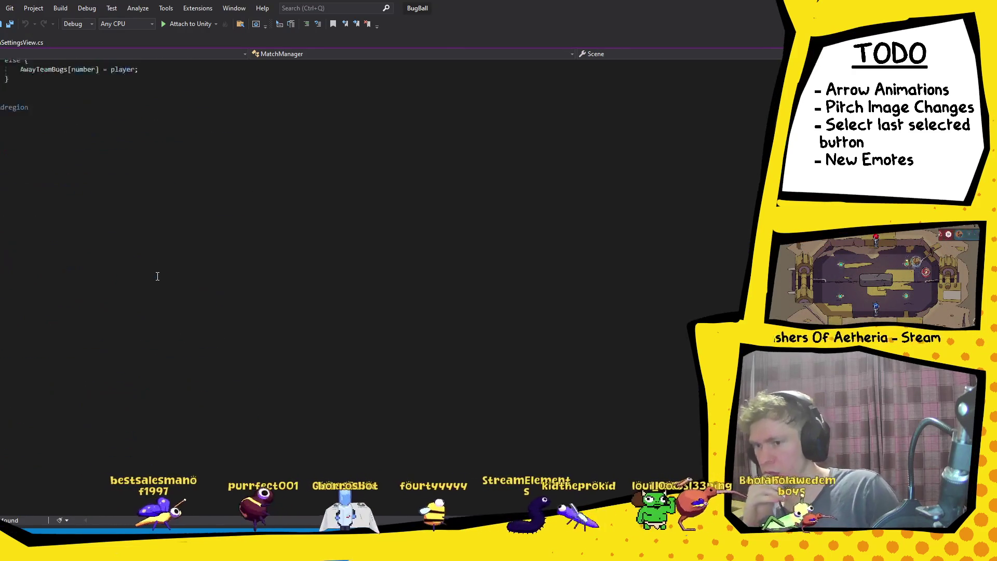
scroll(158, 275, "up", 8)
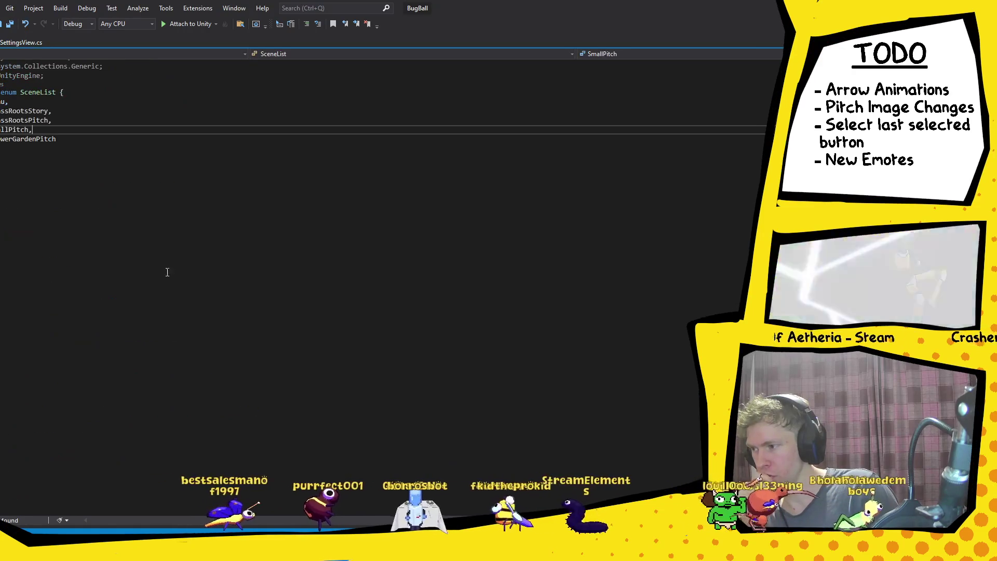
key("alt+Tab")
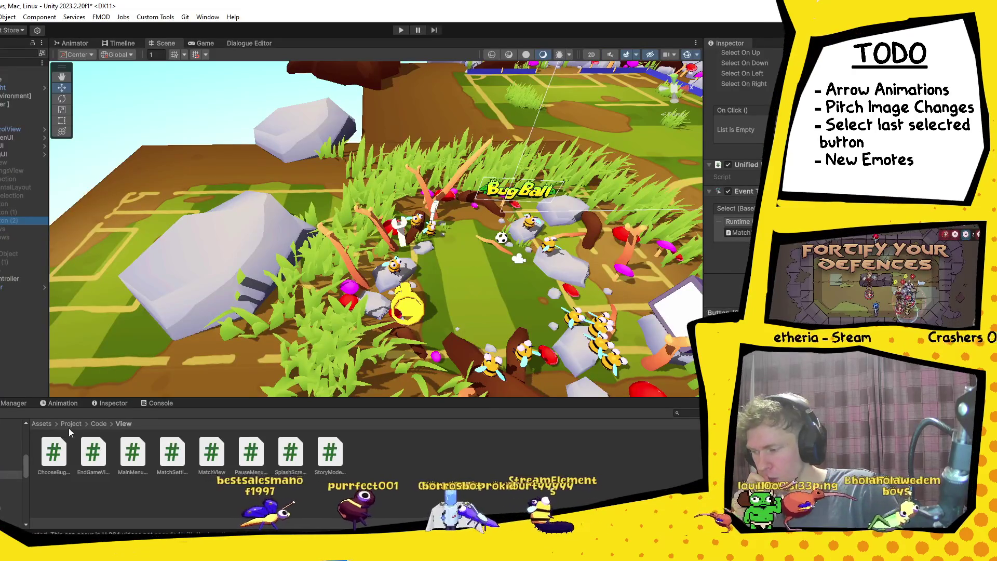
Step: Browse from Assets through Project and Prefabs to open the Assets/Project/Scenes folder
left_click(36, 427)
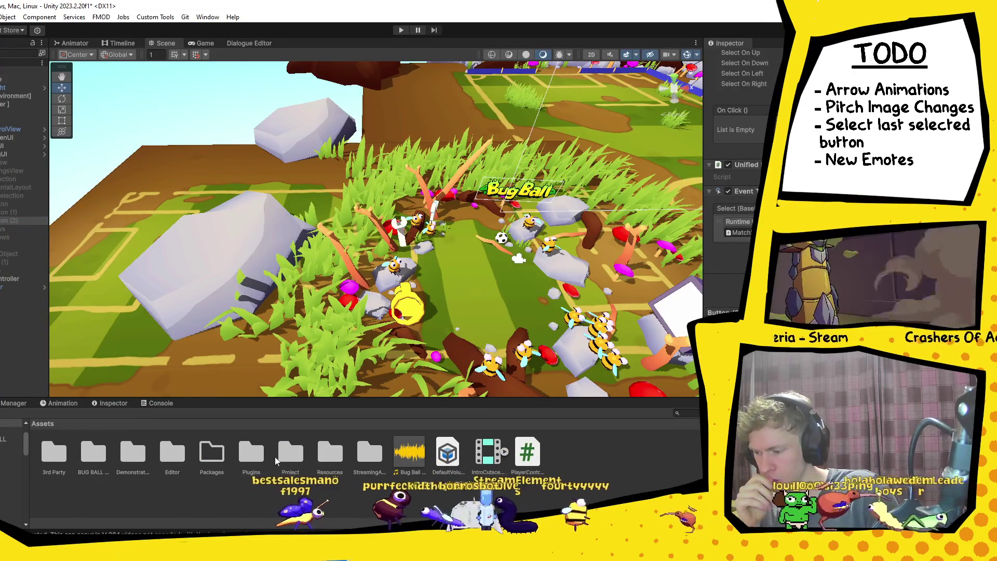
double_click(291, 455)
left_click(332, 457)
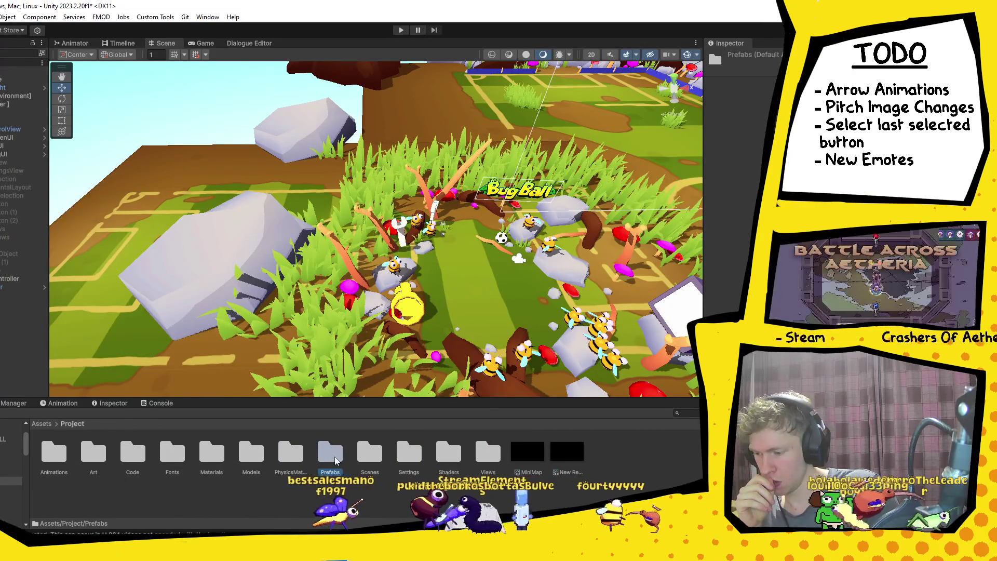
double_click(340, 459)
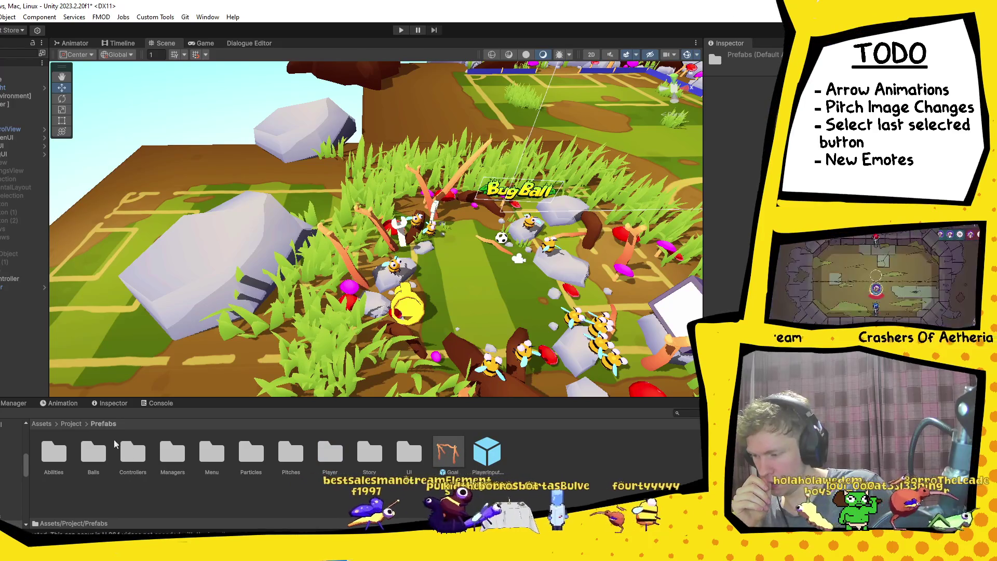
left_click(73, 424)
left_click(367, 461)
double_click(367, 461)
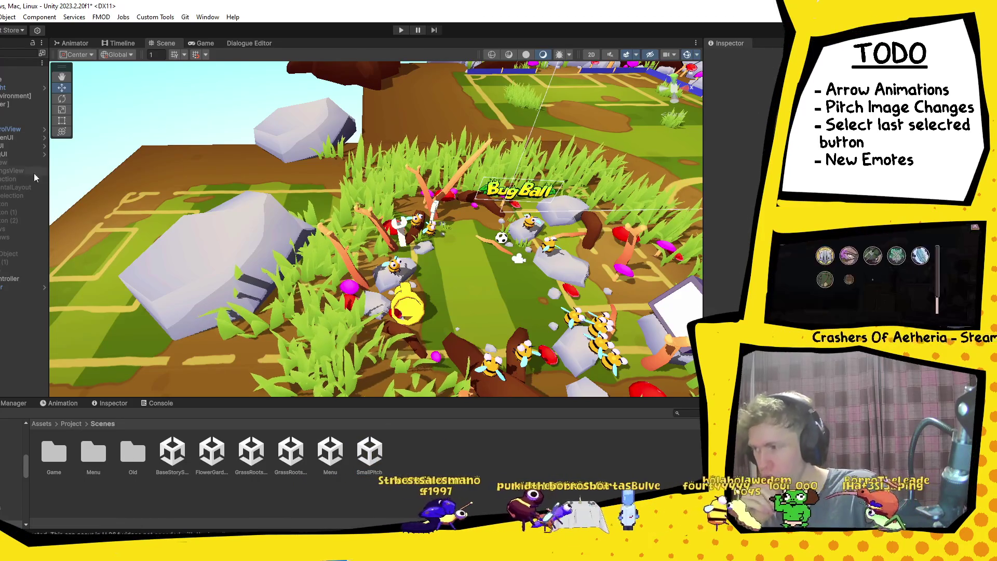
Step: Collapse the MatchSettingsView hierarchy and start the game in play mode
left_click(16, 171)
key("Left")
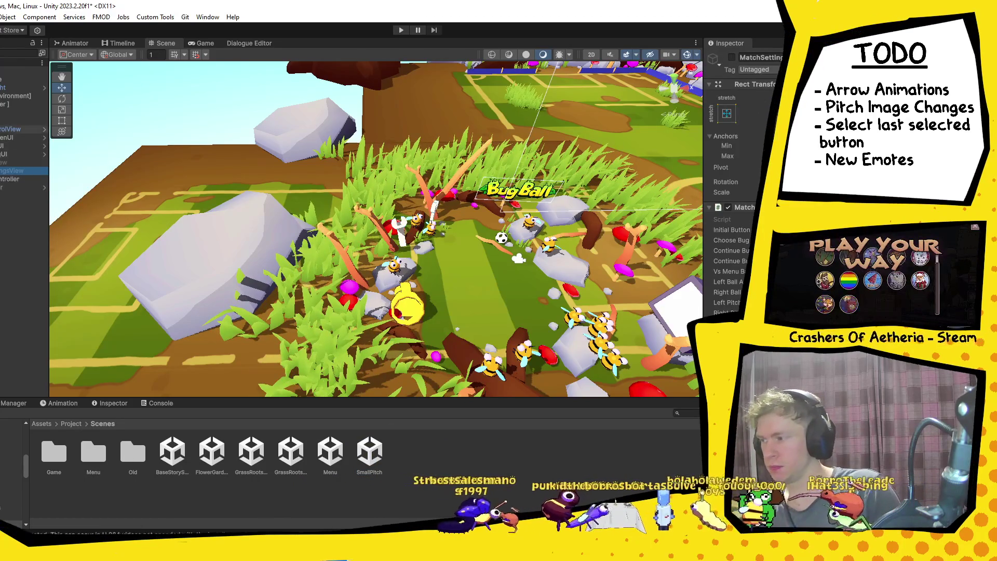
key("Left")
key("Left")
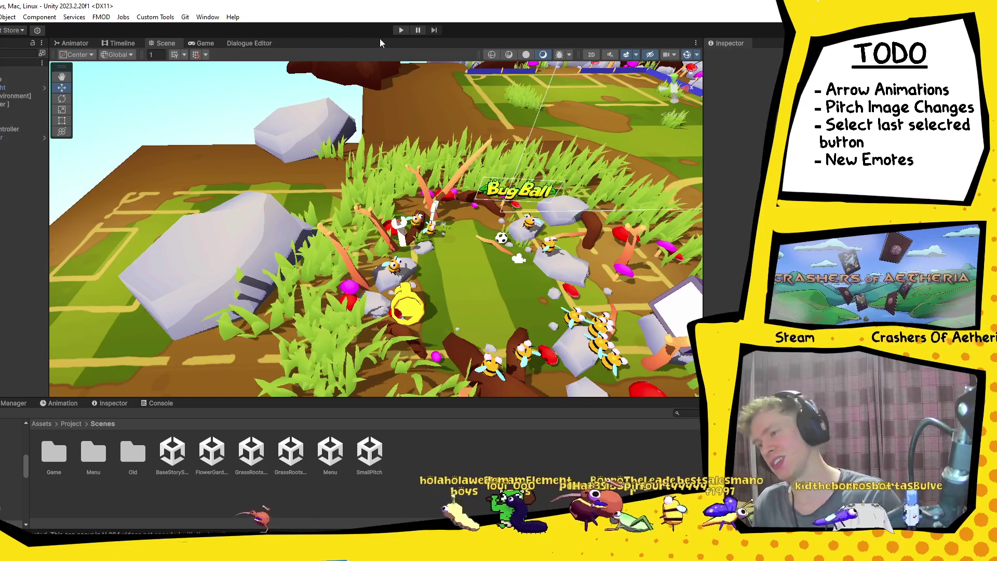
left_click(401, 31)
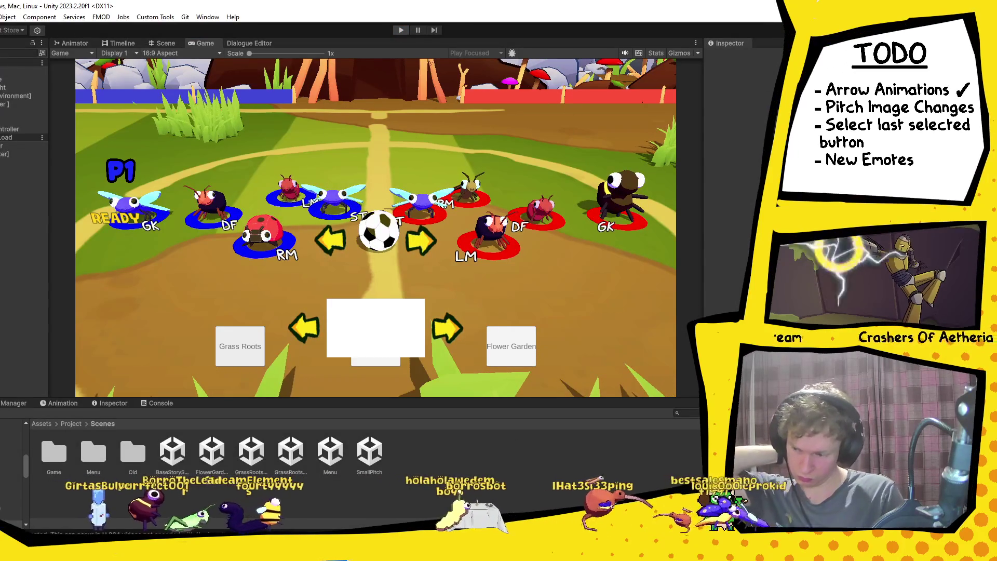
Step: Switch to Visual Studio to view the SceneList enum
key("alt+Tab")
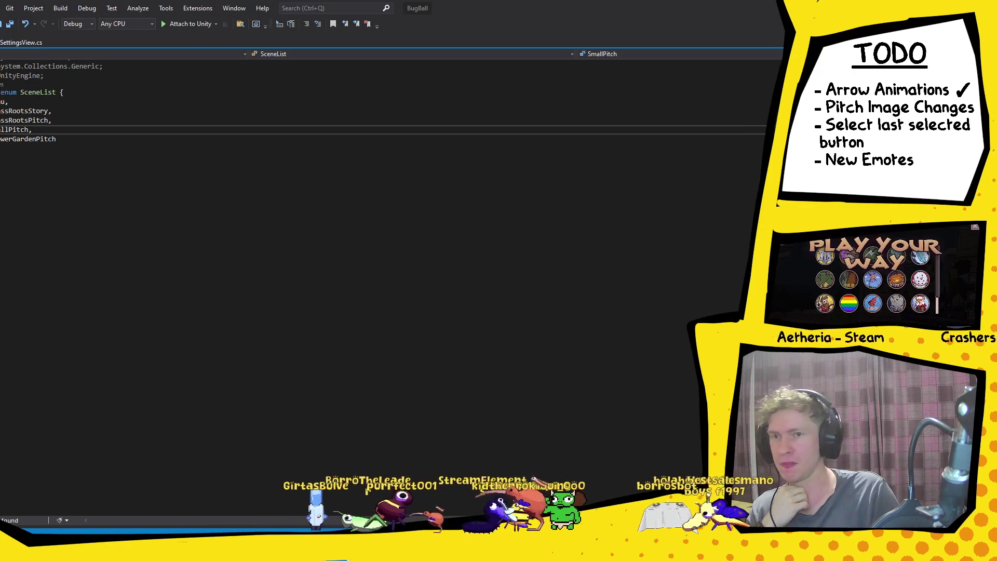
Step: Return to the Unity editor after reviewing the SceneList pitch entries
key("alt+Tab")
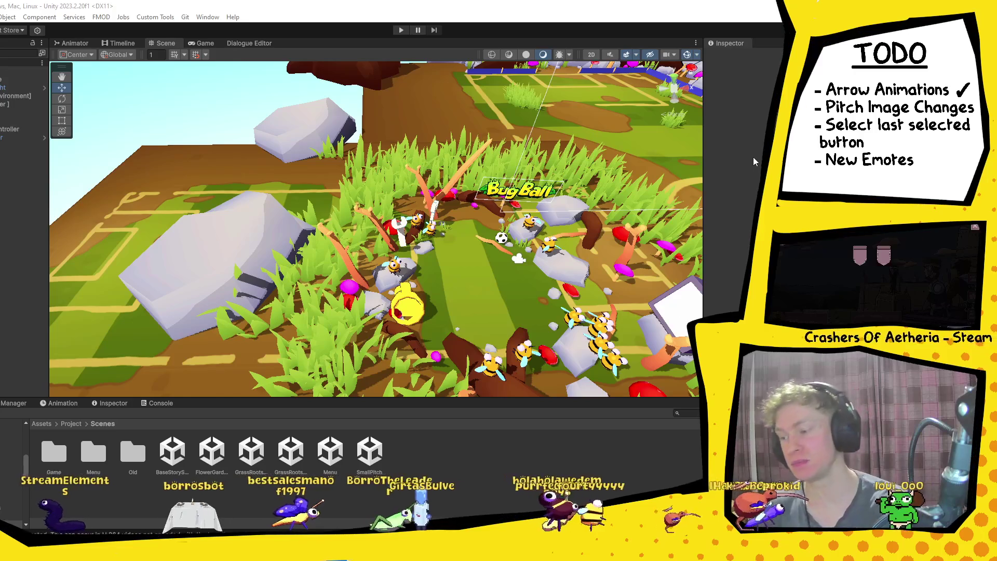
Step: Open the FlowerGardenPitch scene from the Scenes folder
left_click(214, 457)
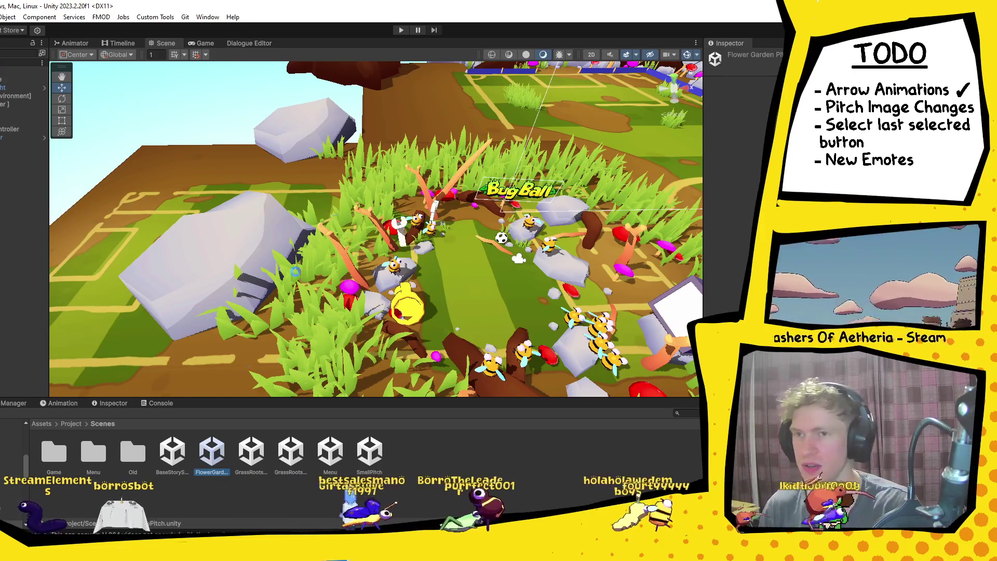
double_click(212, 451)
scroll(460, 280, "down", 10)
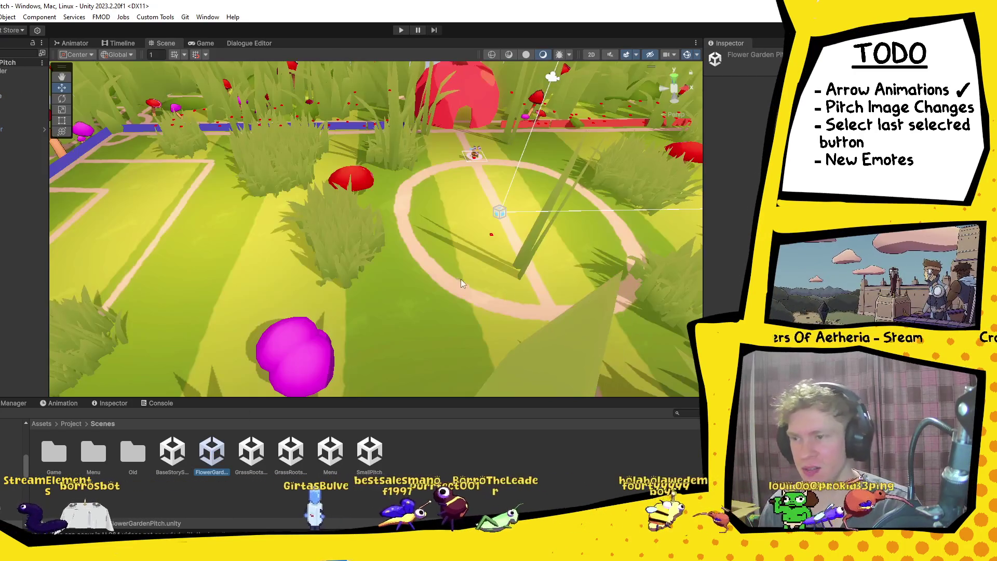
scroll(345, 258, "up", 5)
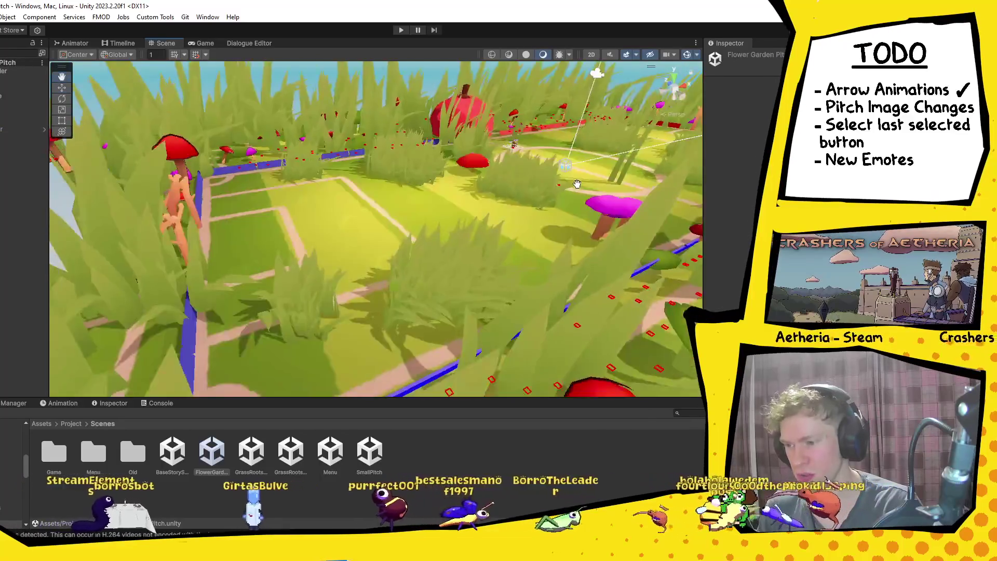
Step: Inspect the pitch around the red mushroom house, then run it in play mode
mouse_move(577, 184)
left_mouse_down()
mouse_move(519, 218)
mouse_move(562, 262)
mouse_move(467, 285)
mouse_move(448, 294)
mouse_move(455, 299)
left_mouse_up()
scroll(481, 276, "down", 6)
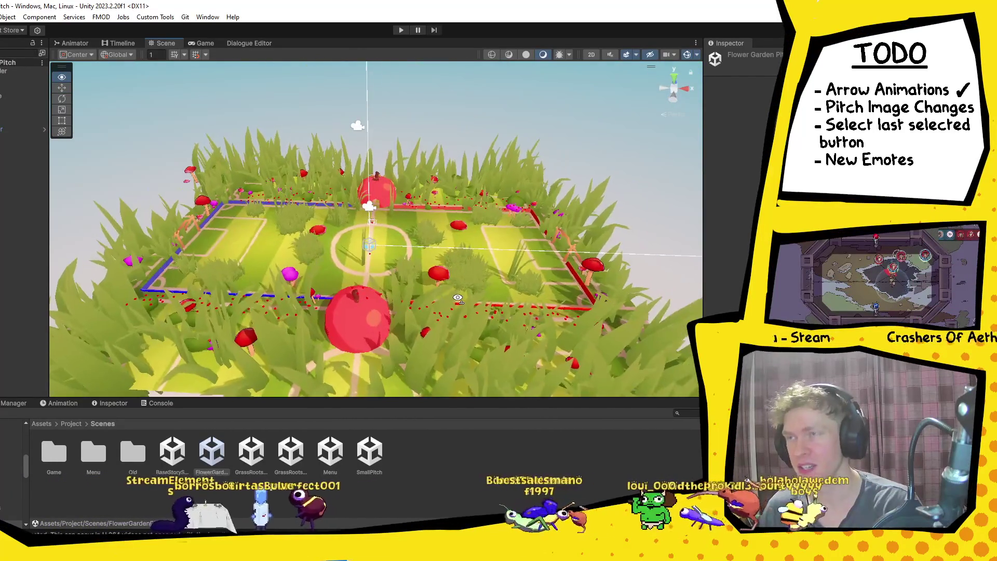
scroll(462, 300, "up", 4)
scroll(453, 259, "down", 5)
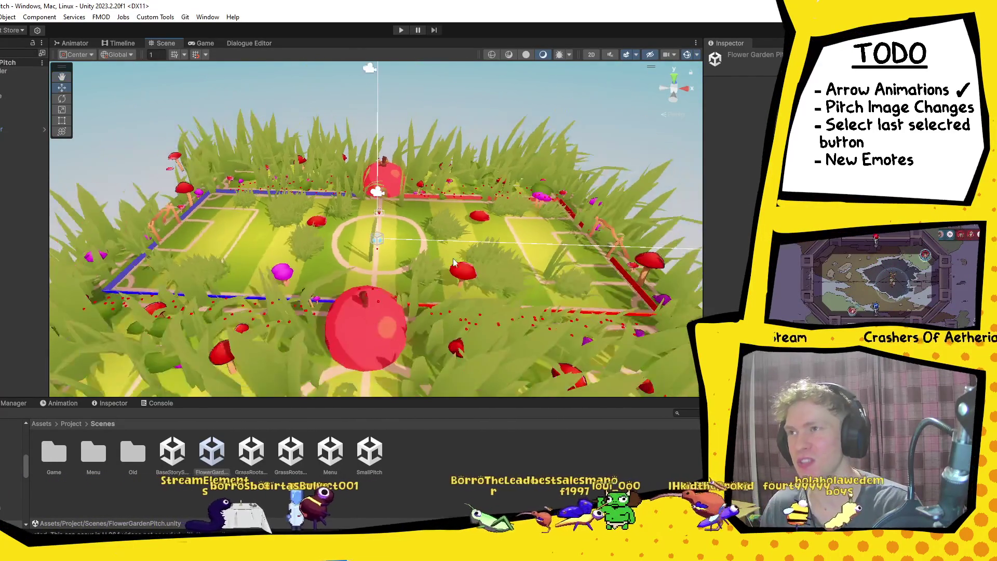
scroll(455, 235, "up", 5)
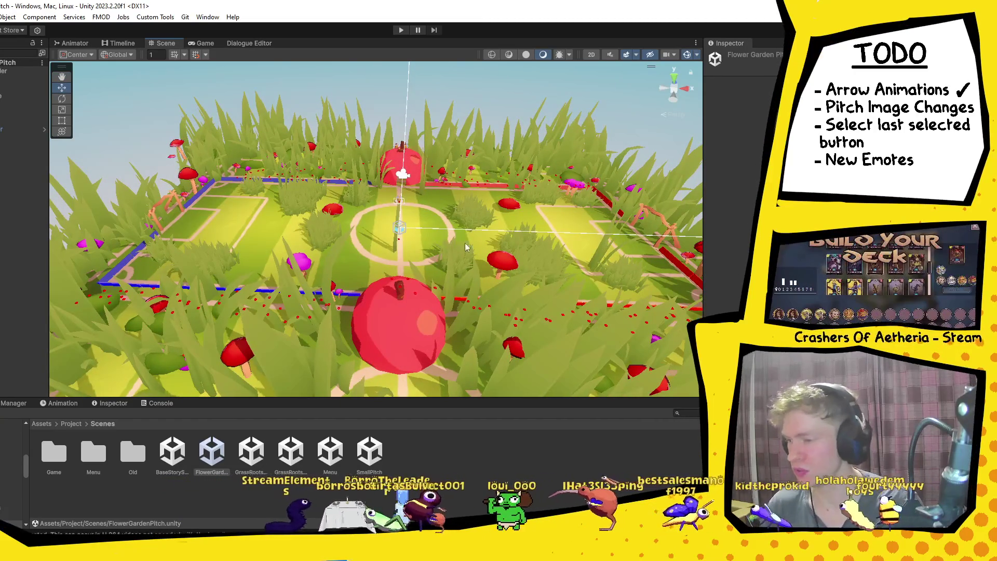
scroll(475, 252, "up", 4)
scroll(476, 251, "down", 5)
scroll(354, 160, "up", 2)
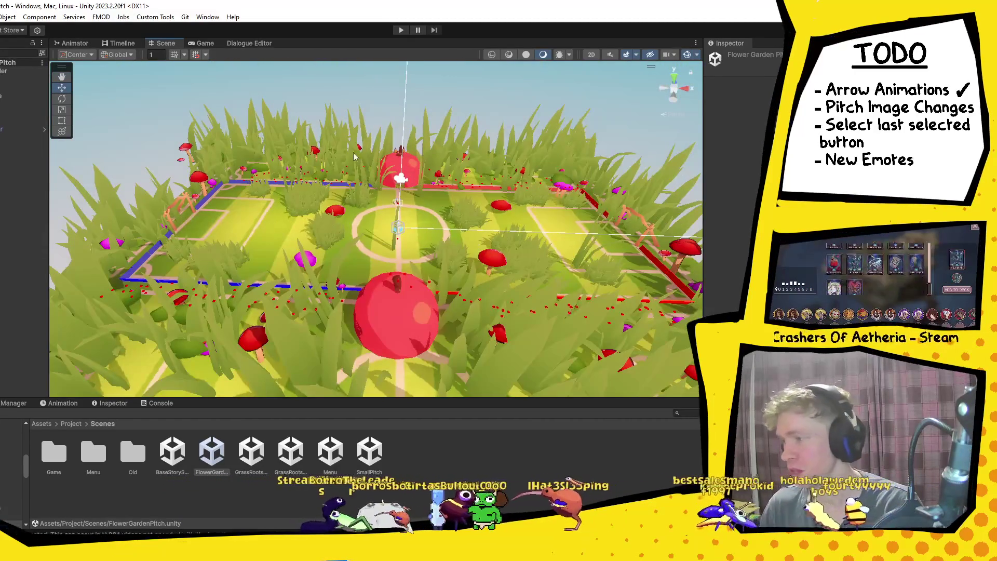
left_click(400, 31)
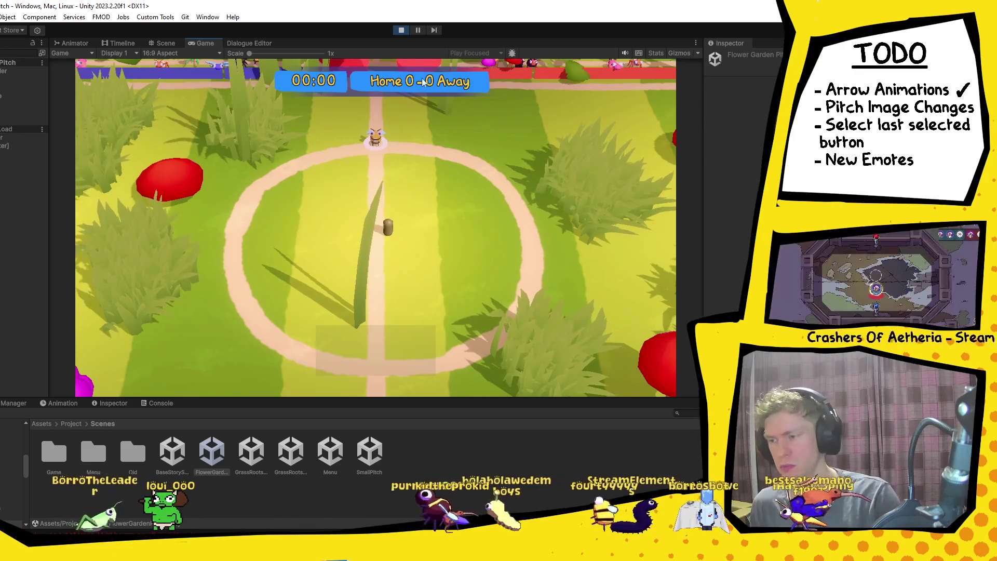
key("ctrl+p")
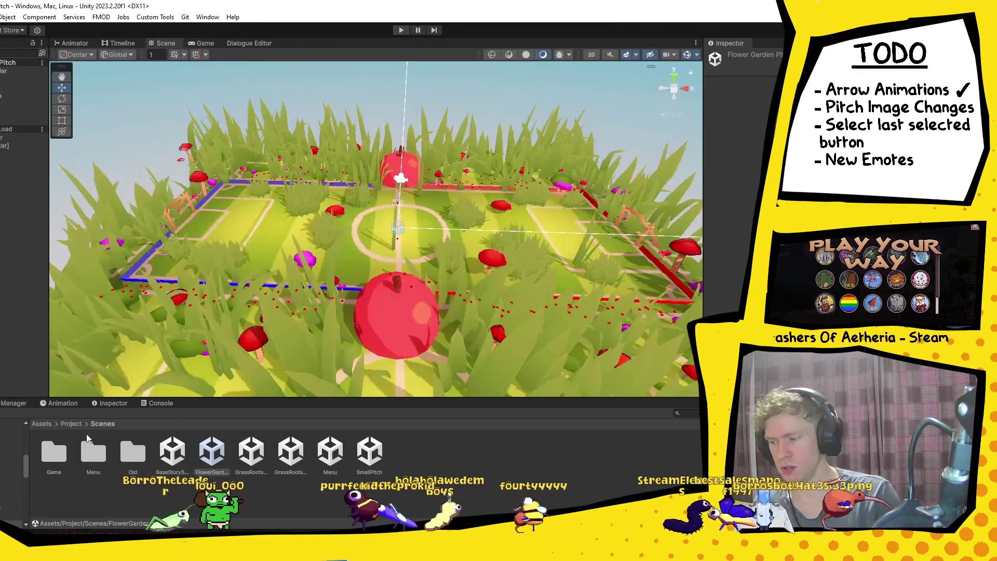
Step: Go up to the Assets root in the Project window
left_click(41, 424)
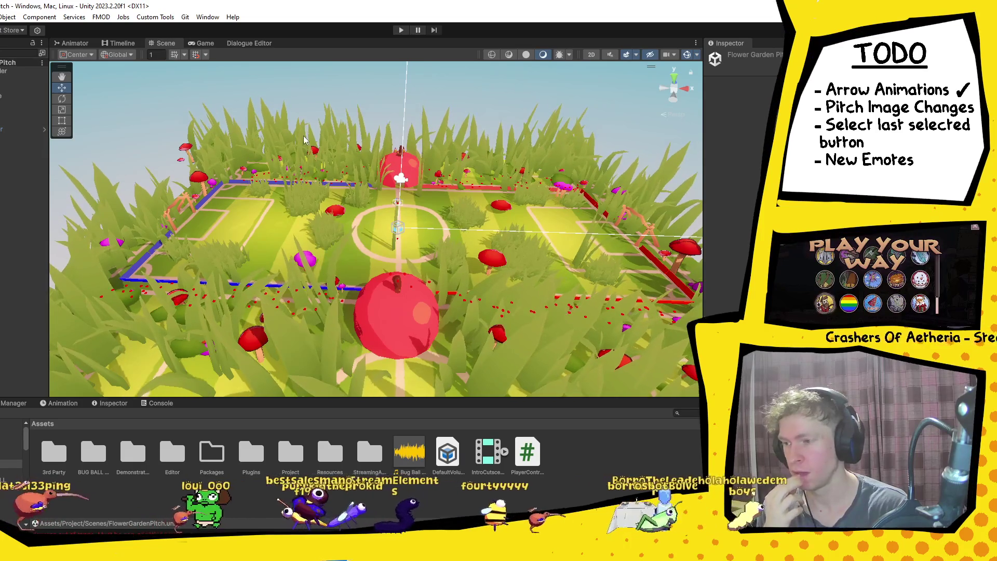
Step: Navigate into Assets/Project/Scenes and choose the Menu scene
double_click(291, 453)
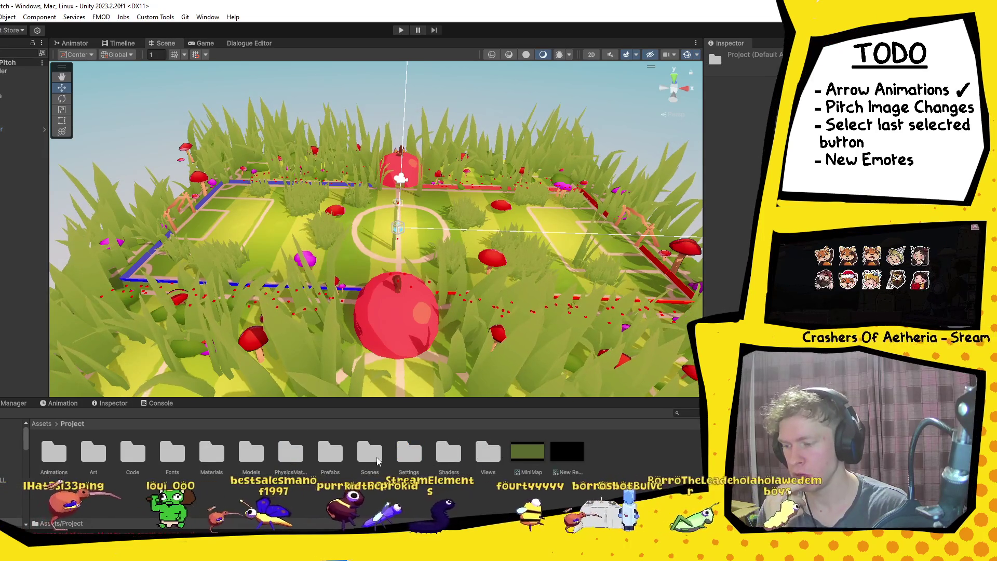
double_click(309, 455)
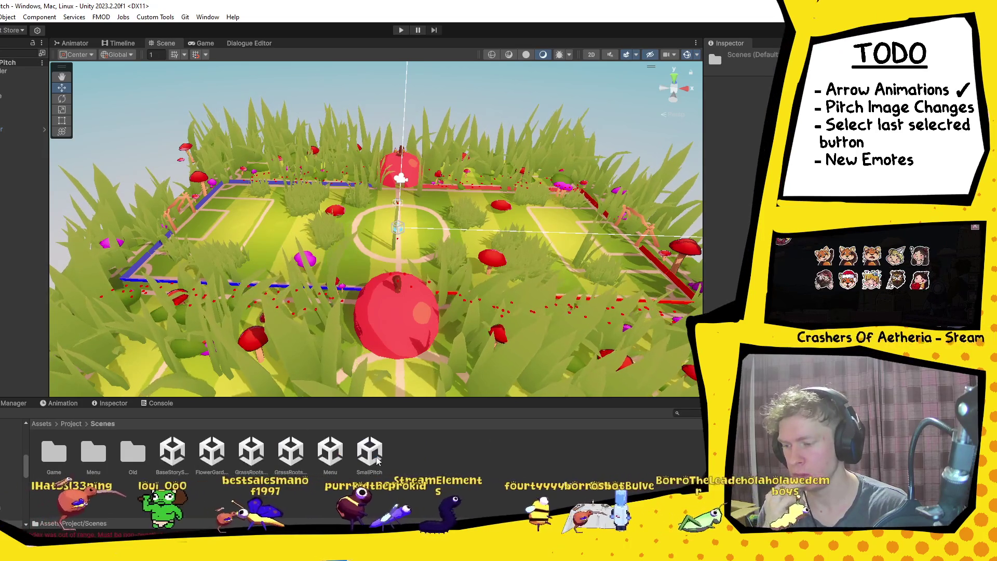
left_click(329, 456)
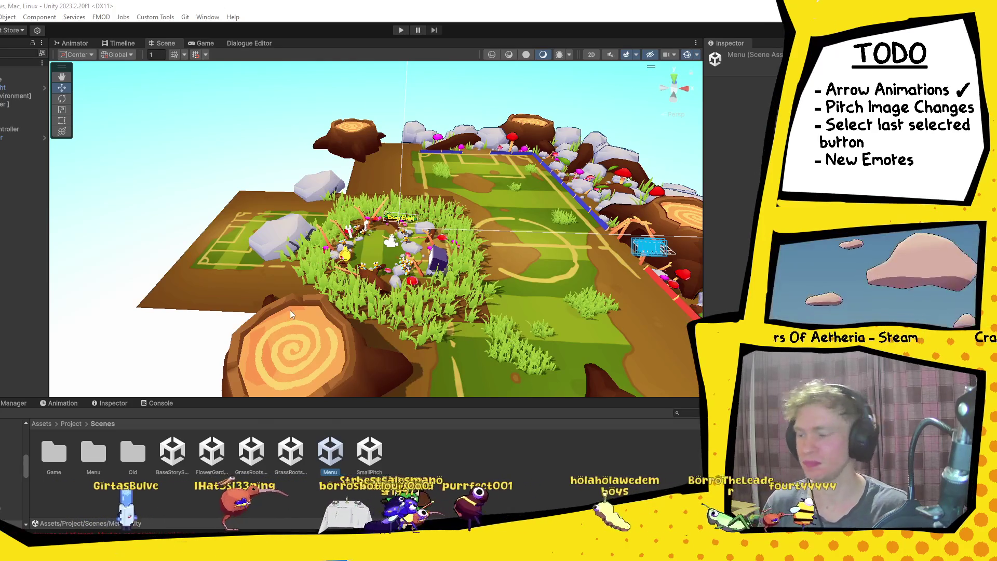
Step: Orbit the Scene view around the menu pitch, show the Console log, and start play mode
key("alt")
left_click_drag(336, 281, 409, 279)
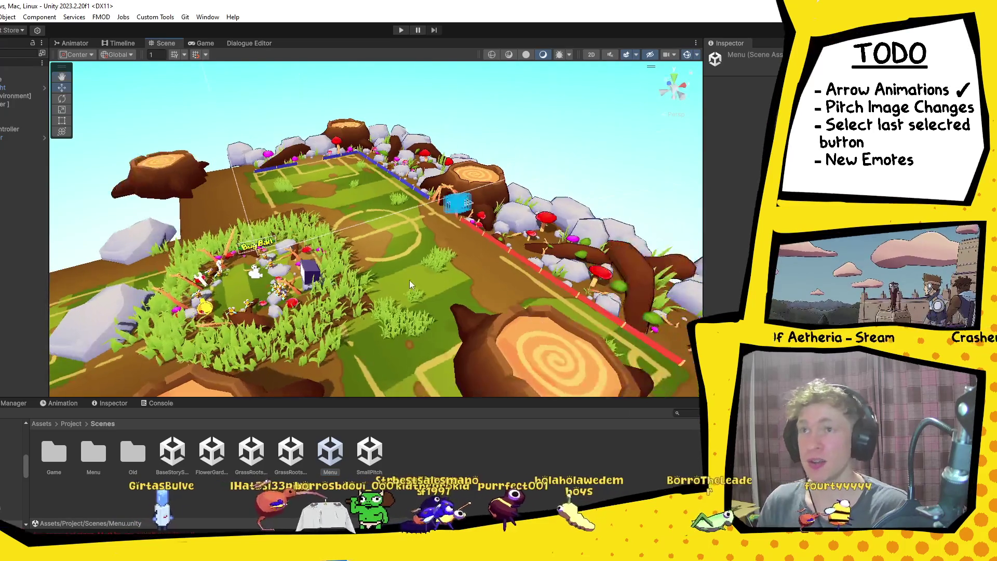
left_click_drag(352, 328, 455, 327)
scroll(429, 331, "up", 4)
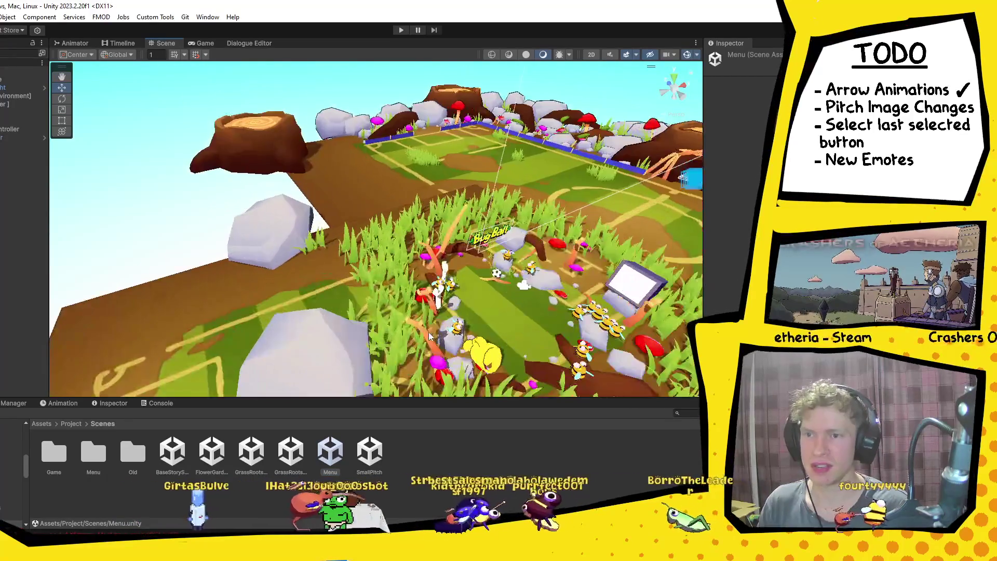
scroll(428, 331, "down", 2)
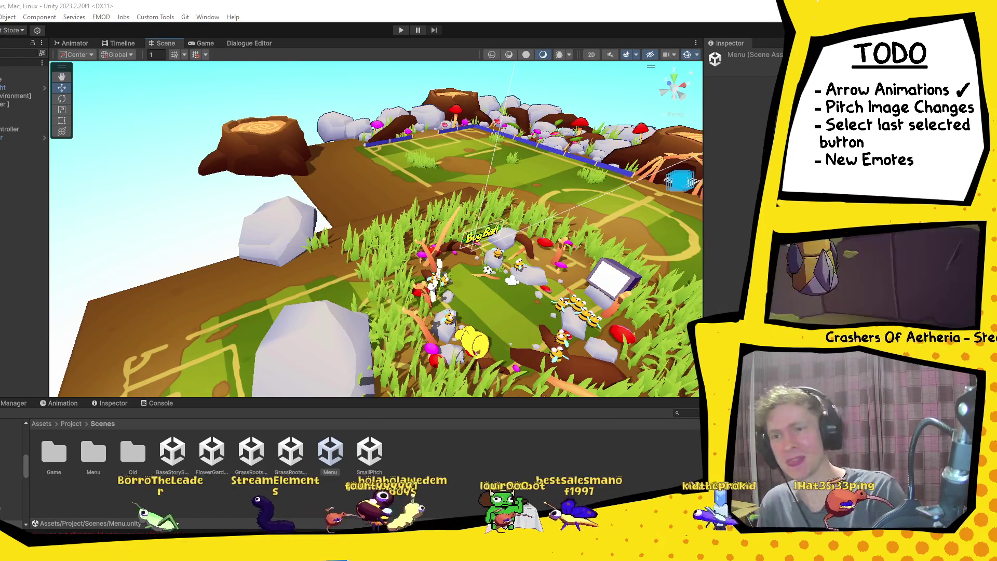
left_click(166, 403)
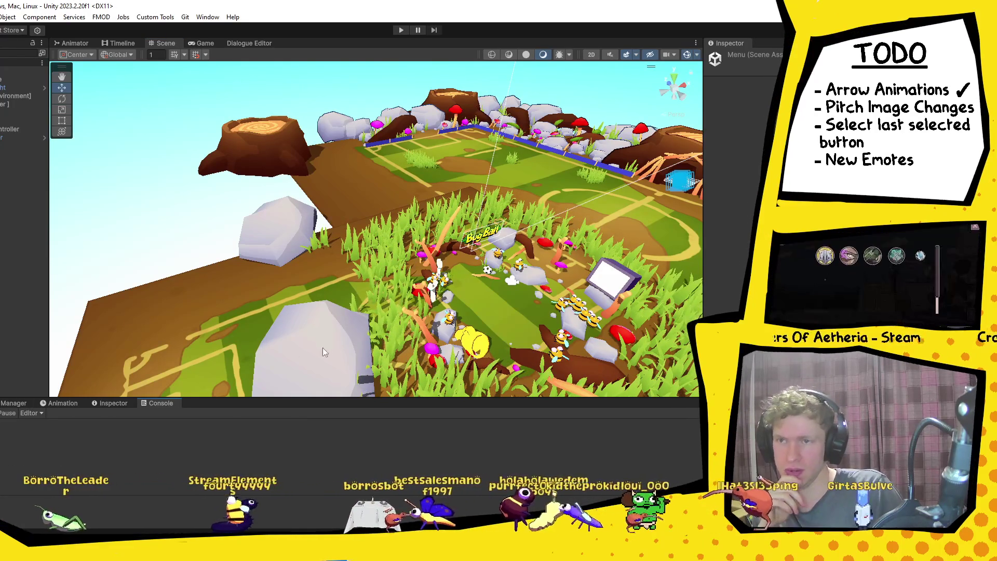
left_click(400, 30)
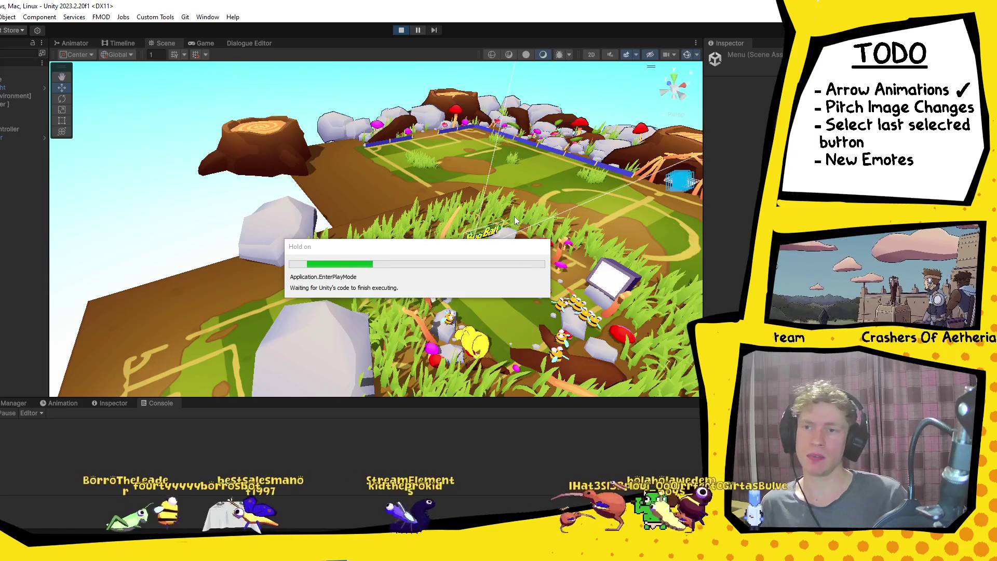
Step: Advance through the main menu and team choice to the pitch selector, then start the match
key("Return")
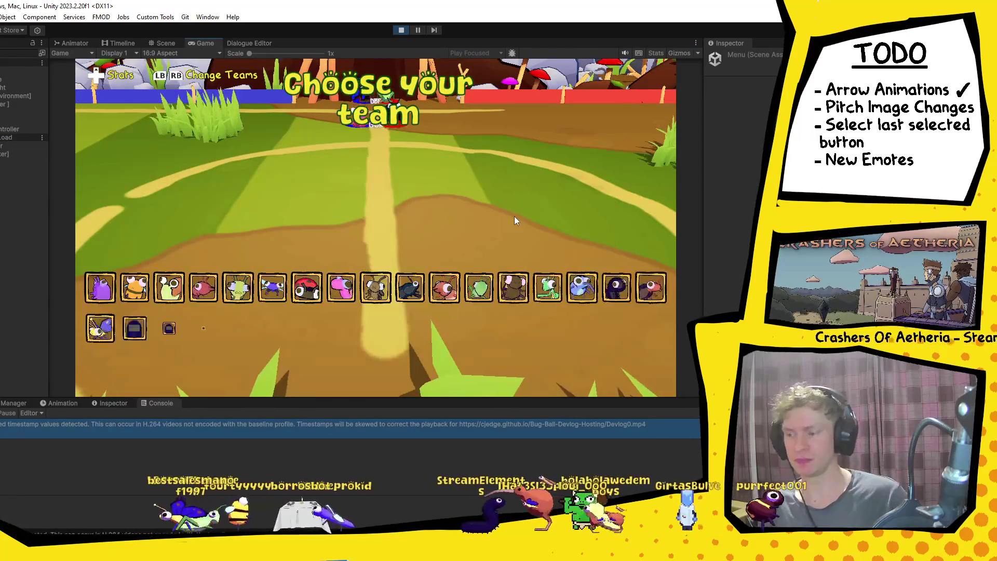
key("Return")
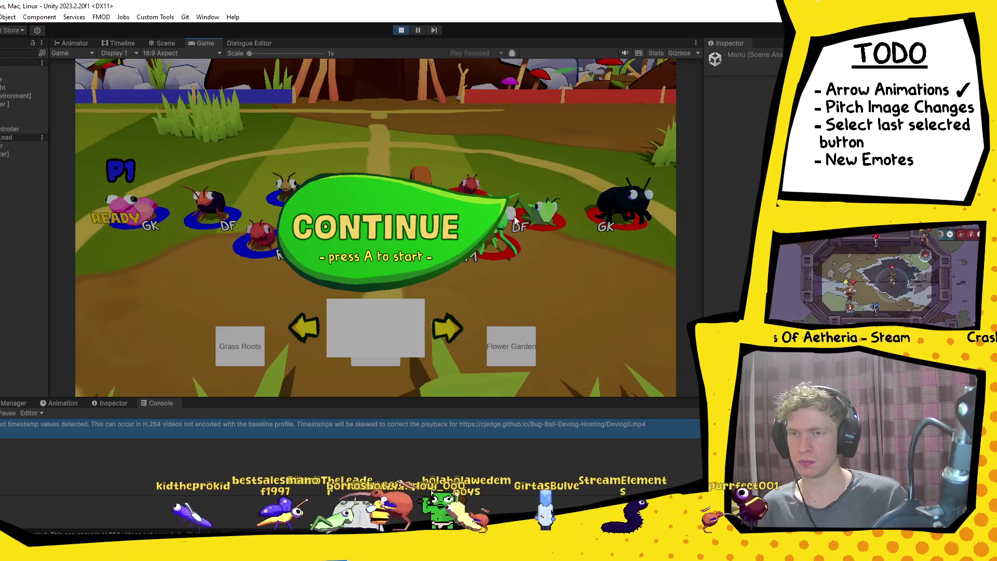
key("Return")
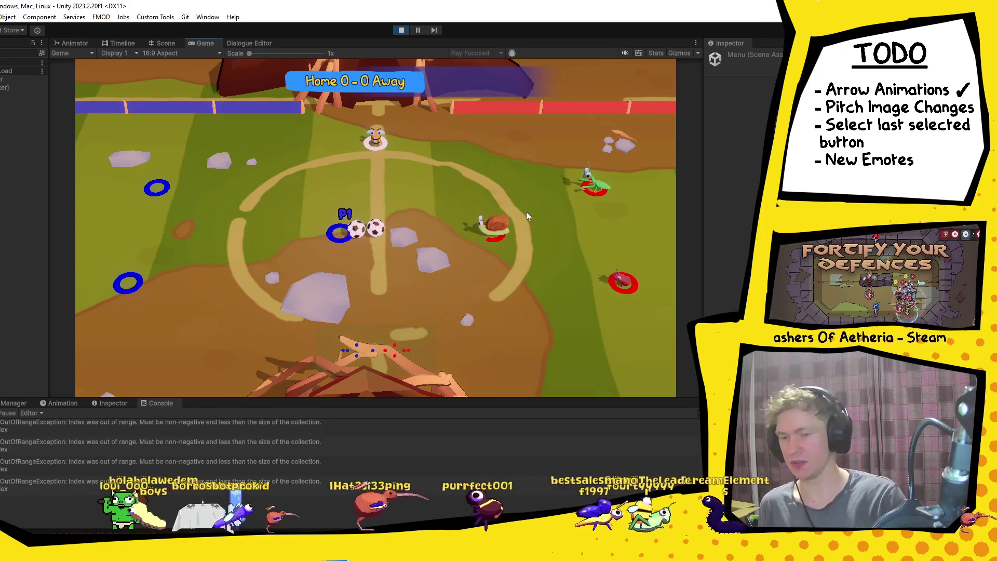
Step: Pause the game and open the out-of-range error's stack trace and its source line
left_click(417, 31)
key("ctrl+1")
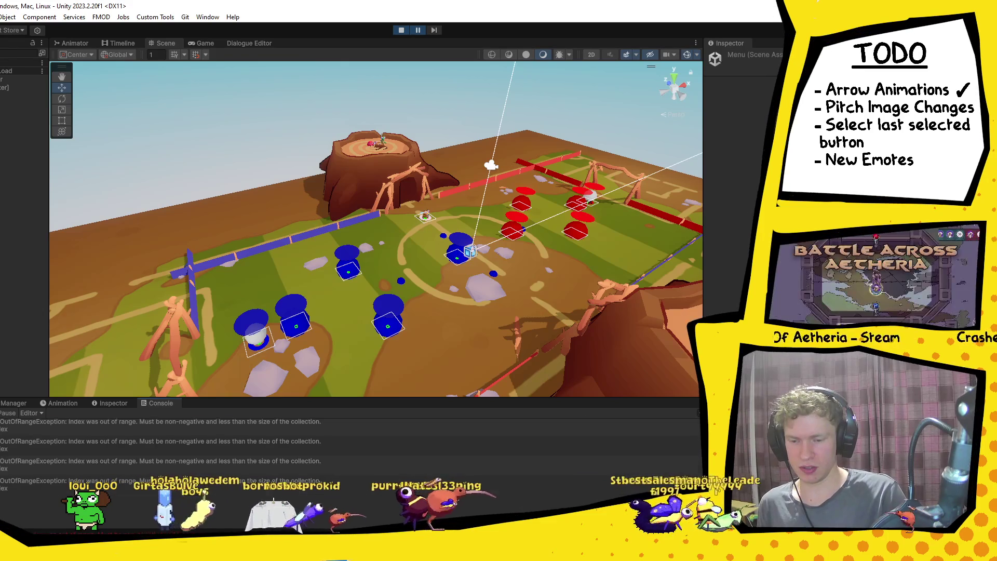
left_click(164, 445)
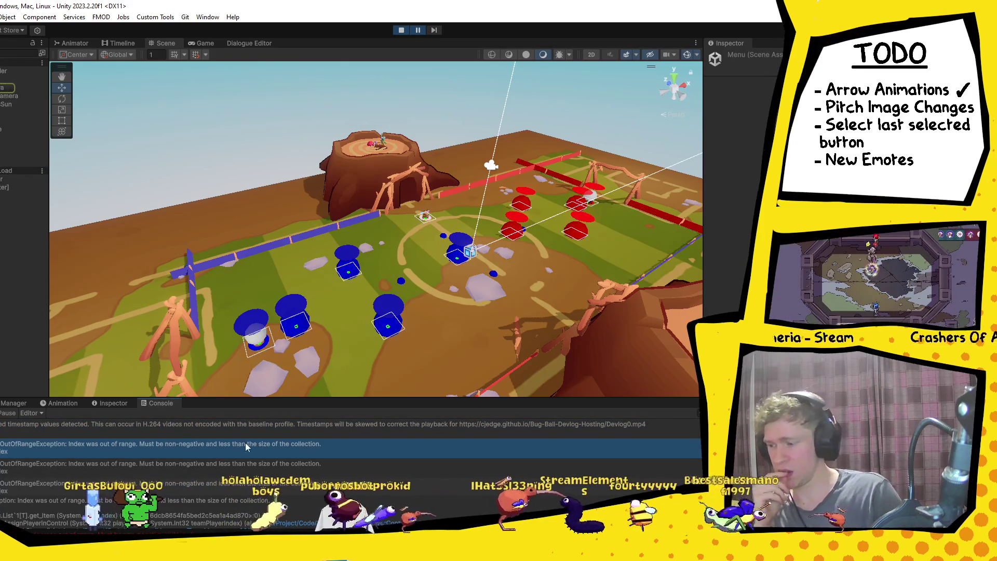
double_click(264, 444)
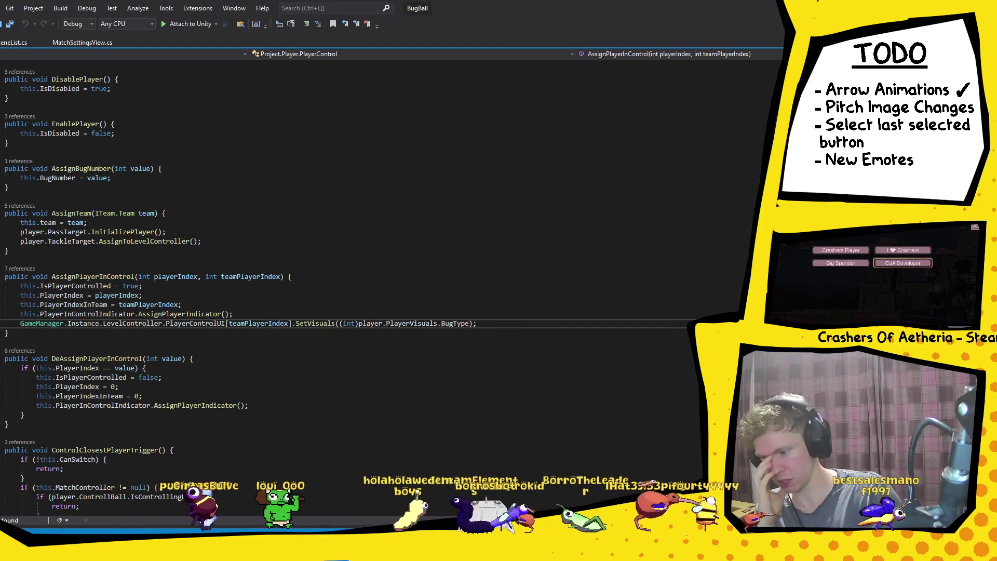
Step: Review the PlayerControlUI[teamPlayerIndex].SetVisuals call in AssignPlayerInControl, then return to Unity
mouse_move(336, 551)
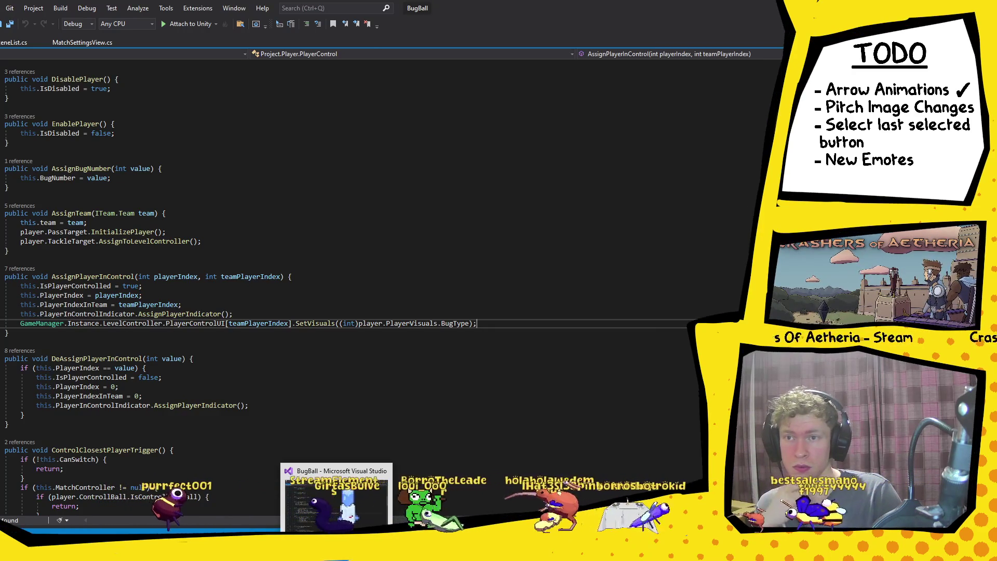
key("alt+Tab")
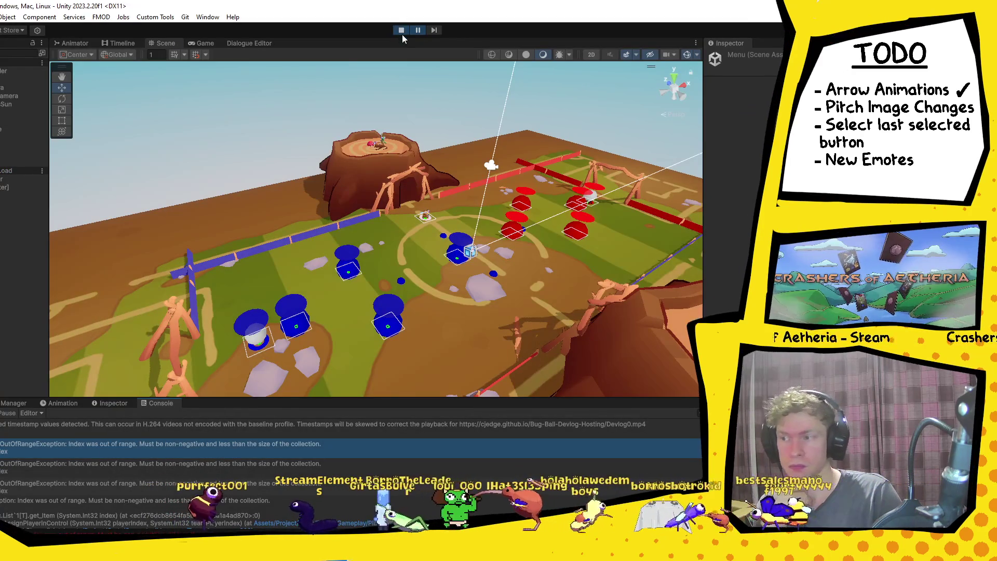
Step: Stop the play test and dismiss the File menu, returning to the grassy pitch scene
left_click(401, 31)
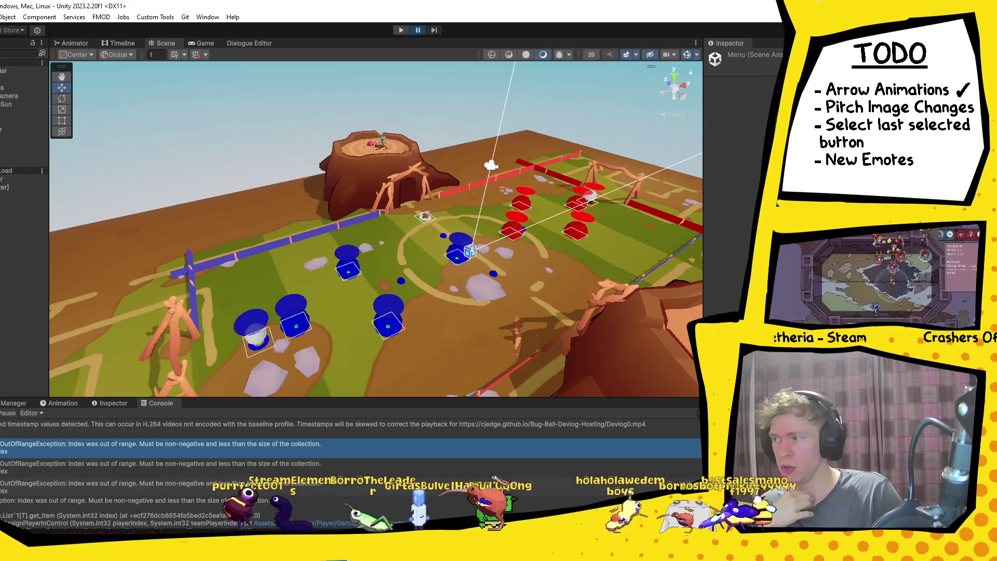
key("alt+f")
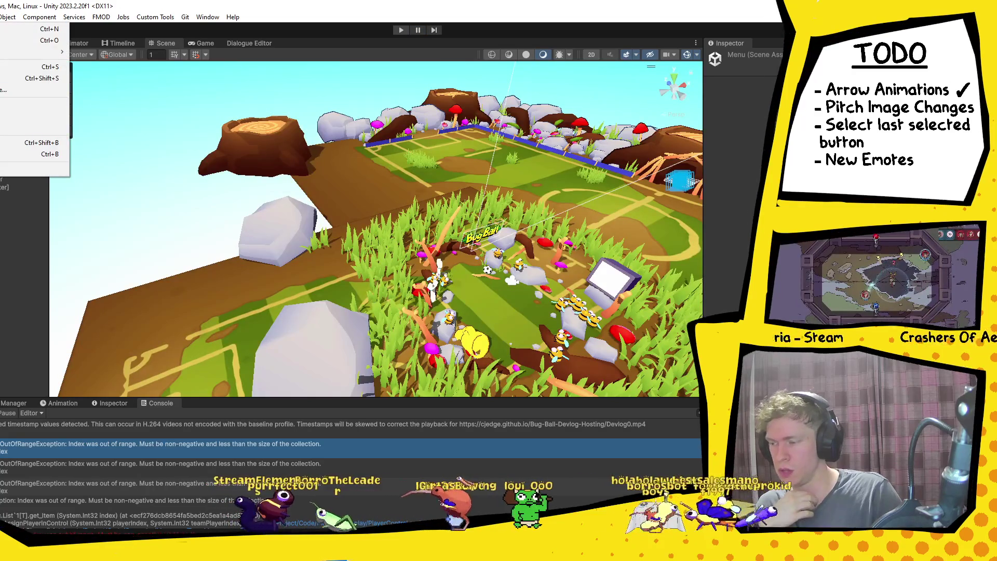
key("Escape")
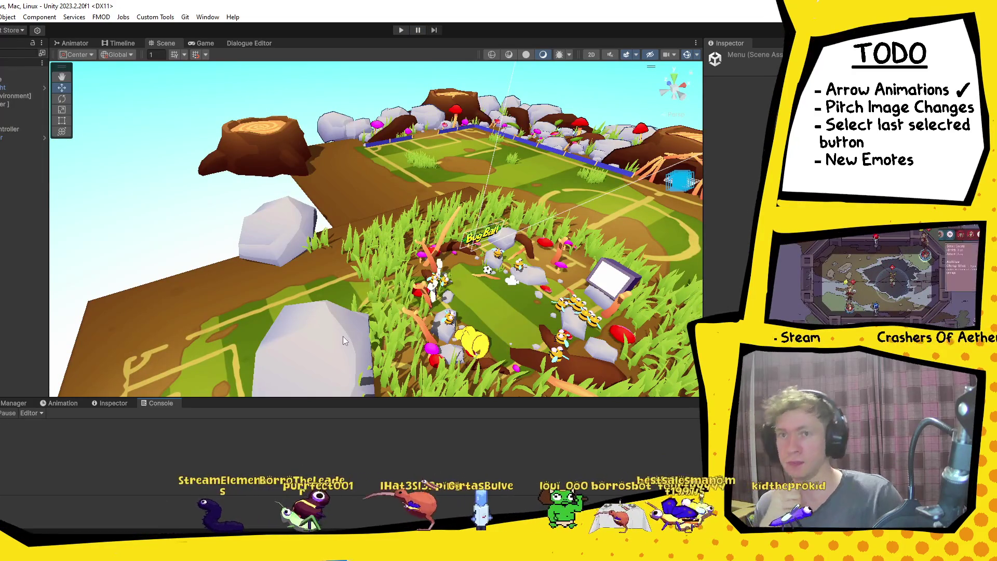
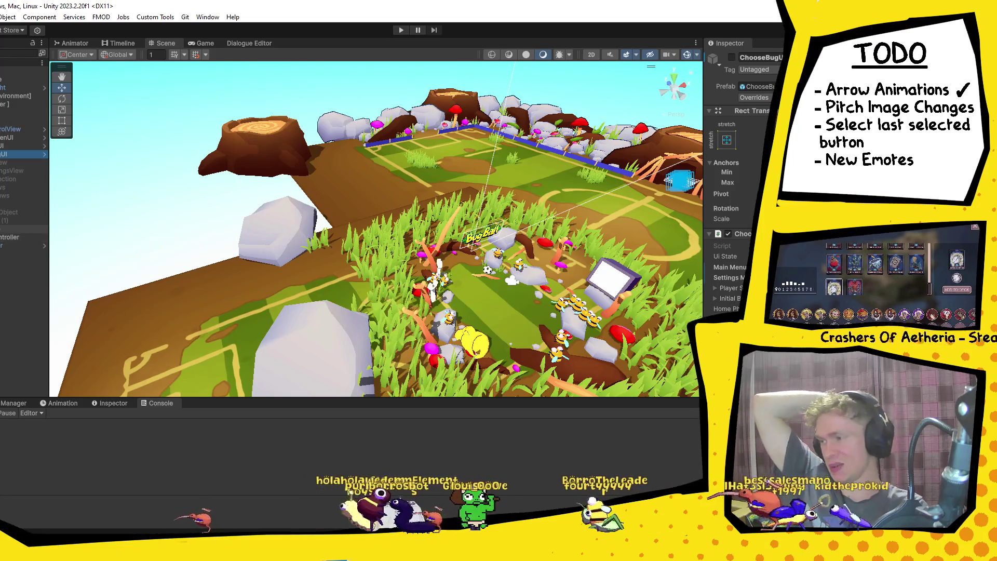
Step: Compare the GameObject's Image settings with the parent's horizontal layout, then disable its Image component
left_click(2, 213)
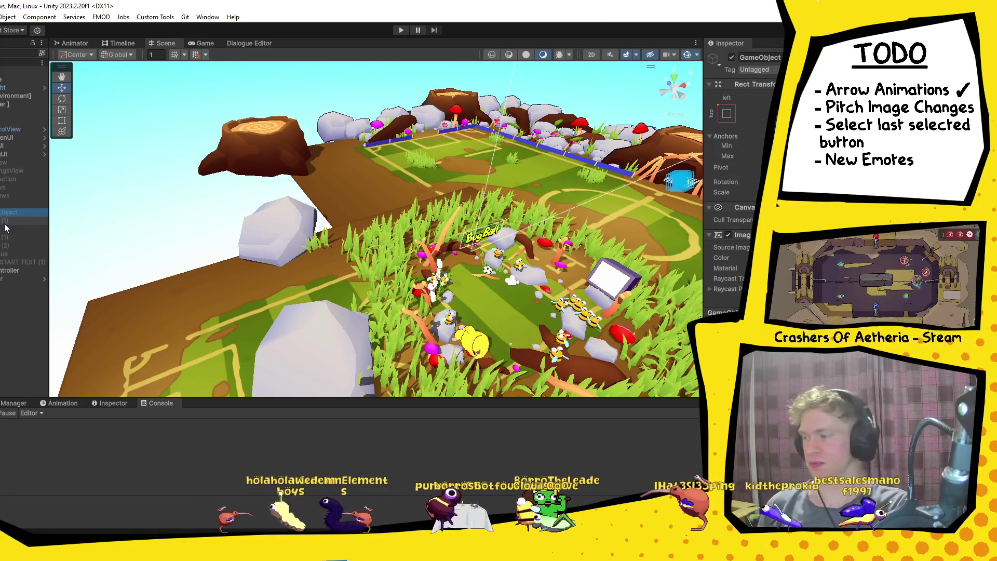
left_click(3, 195)
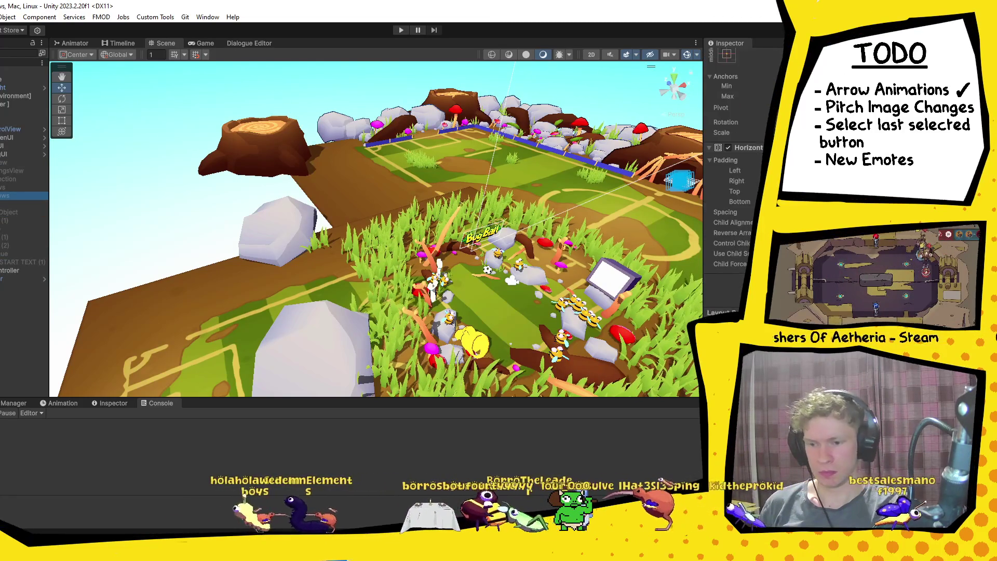
left_click(3, 212)
left_click(29, 195)
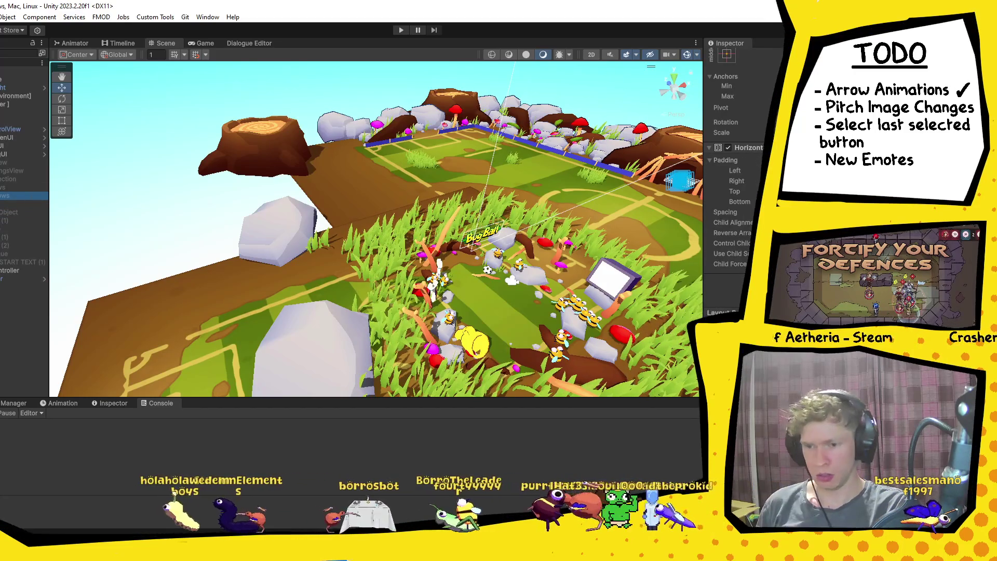
left_click(6, 213)
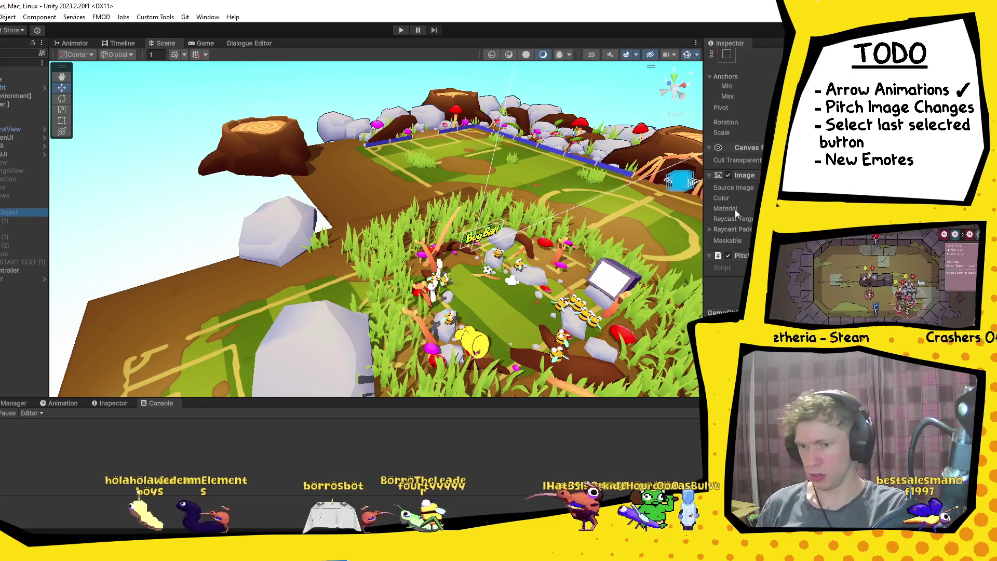
left_click(728, 174)
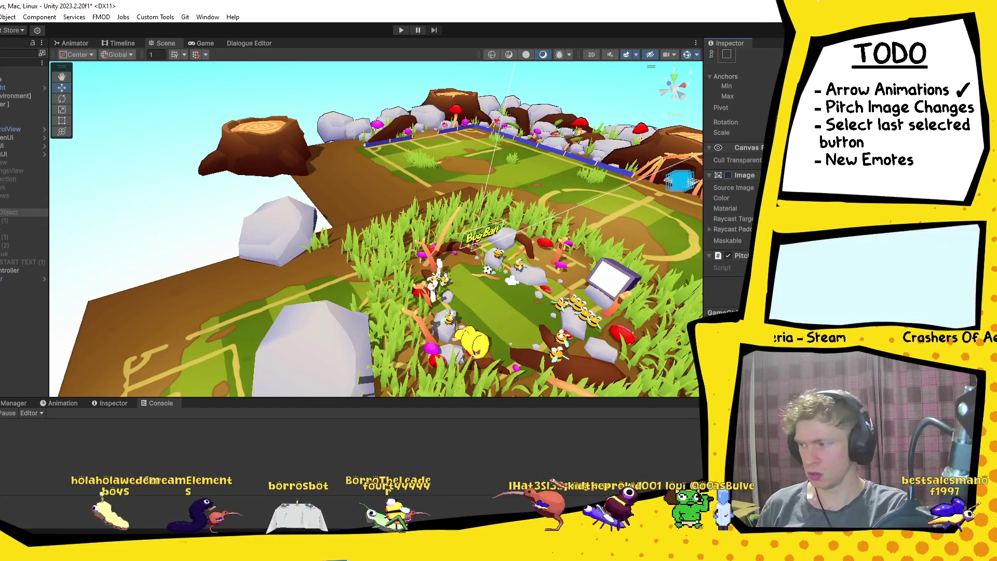
Step: Duplicate the GameObject into GameObject (1) through (3) and select GameObject (1)
left_click(14, 214)
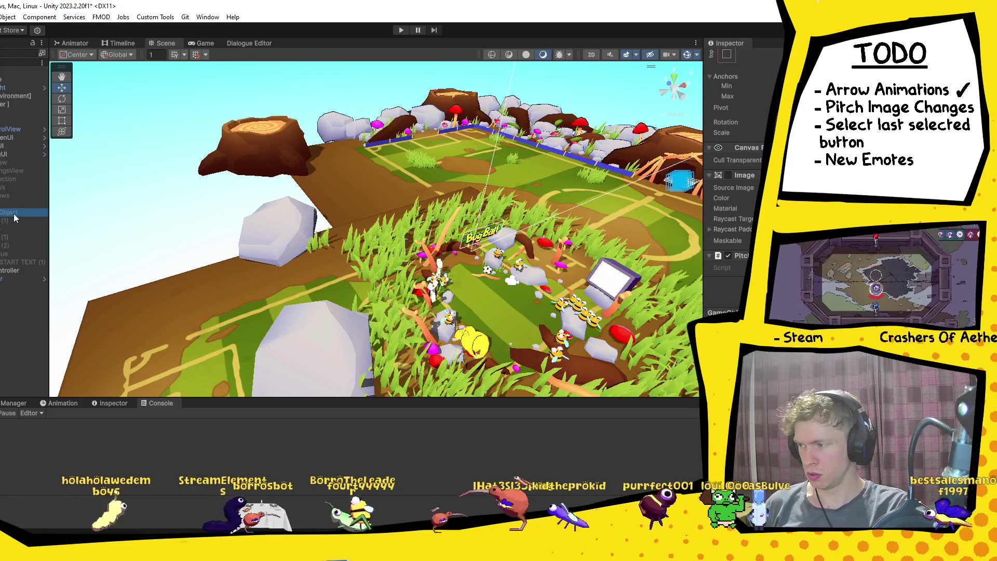
key("ctrl+d")
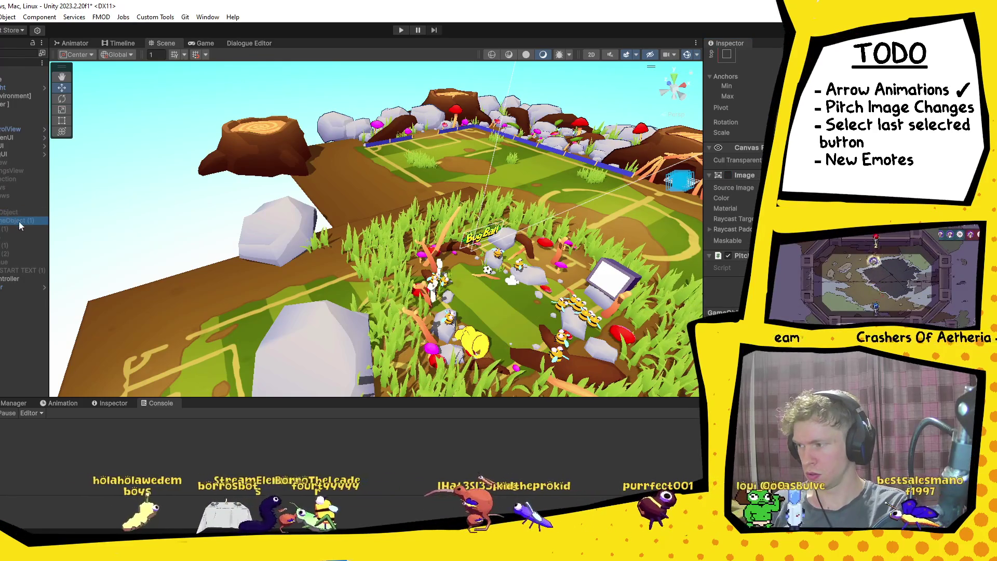
key("ctrl+d")
key("ctrl+d")
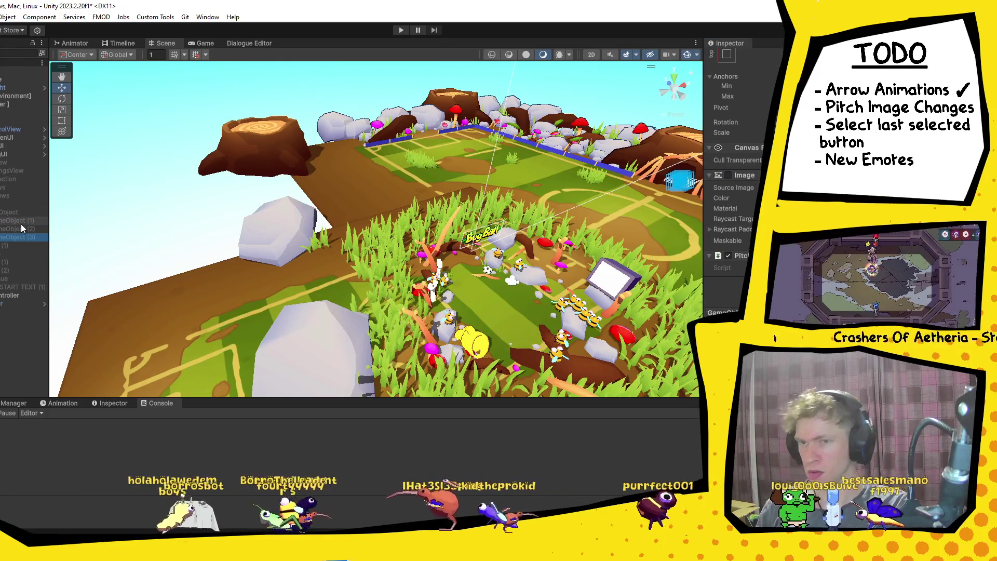
left_click(21, 222)
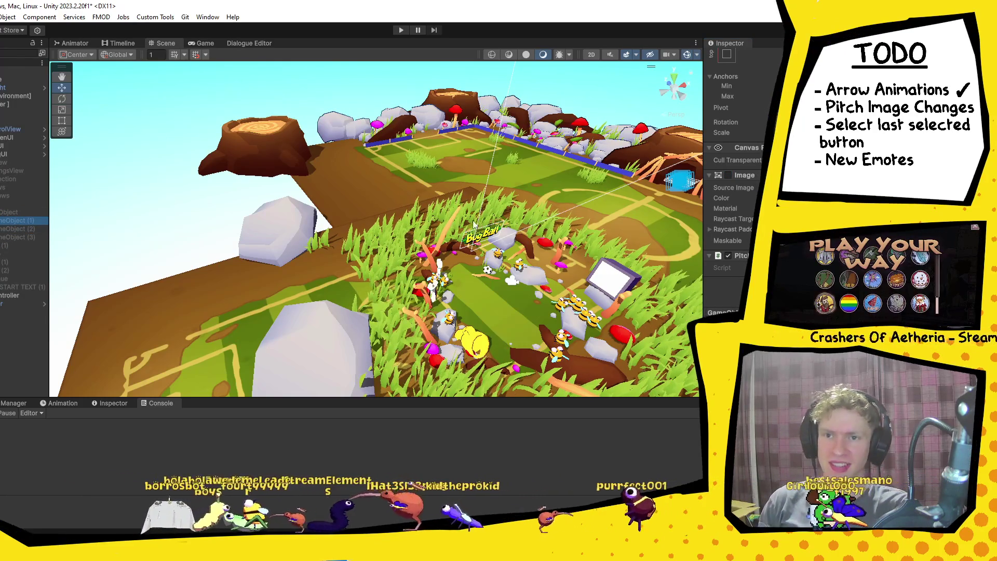